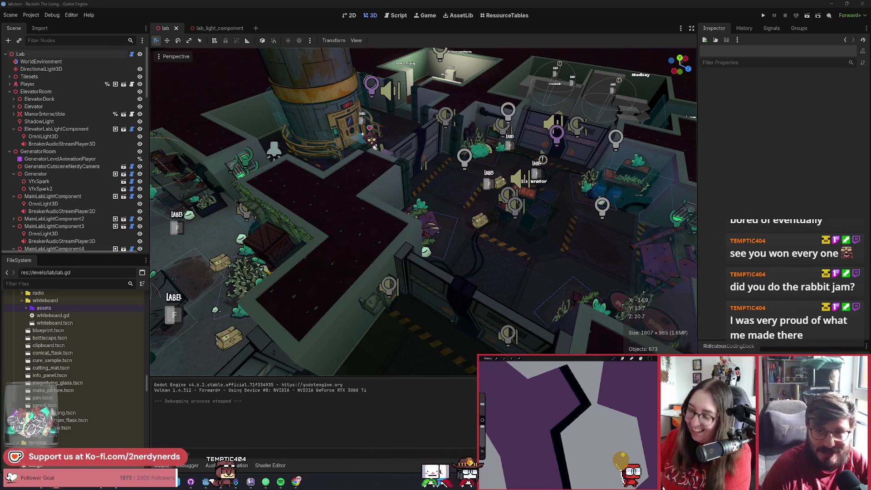
Step: Switch from Godot to the browser window showing the Emberhop itch.io page
{"action": "key", "text": "alt+Tab"}
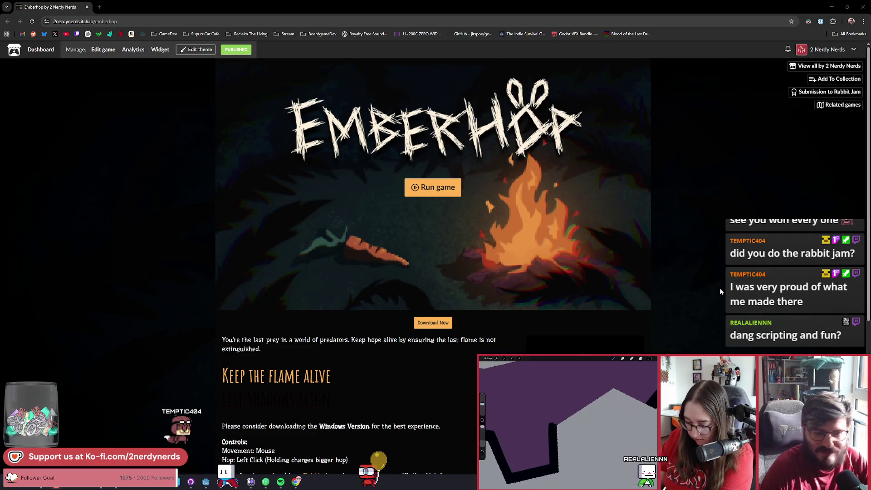
{"action": "scroll", "coordinate": [719, 287], "scroll_direction": "down", "scroll_amount": 5}
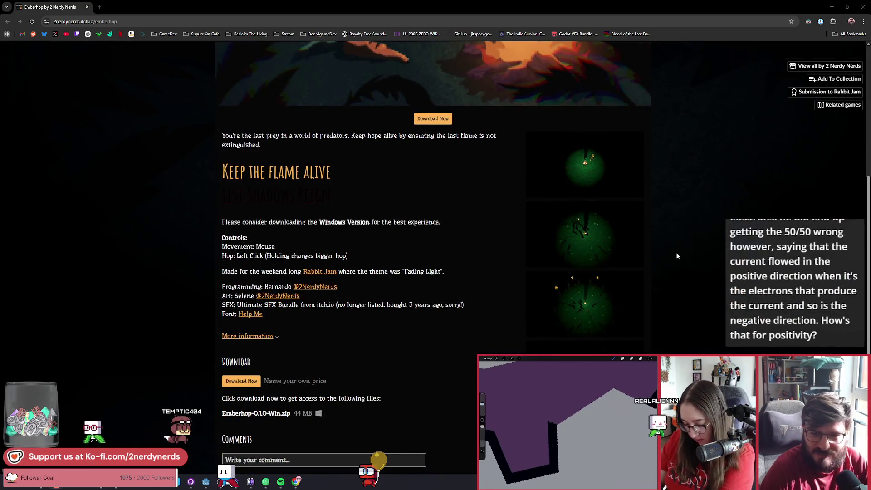
{"action": "left_click", "coordinate": [600, 238]}
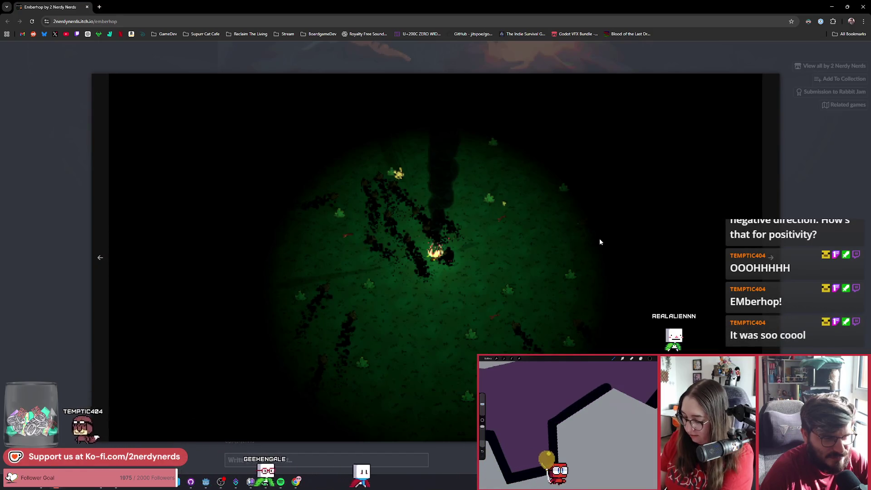
{"action": "left_click", "coordinate": [808, 291]}
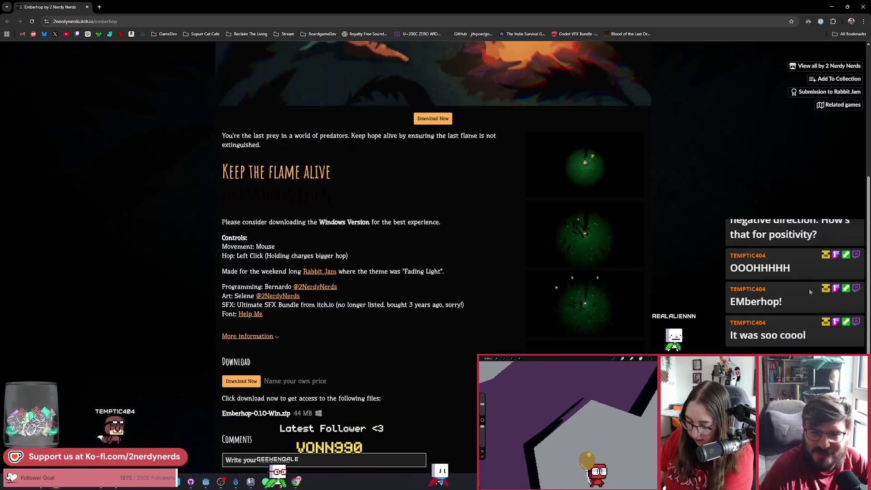
{"action": "scroll", "coordinate": [766, 263], "scroll_direction": "up", "scroll_amount": 3}
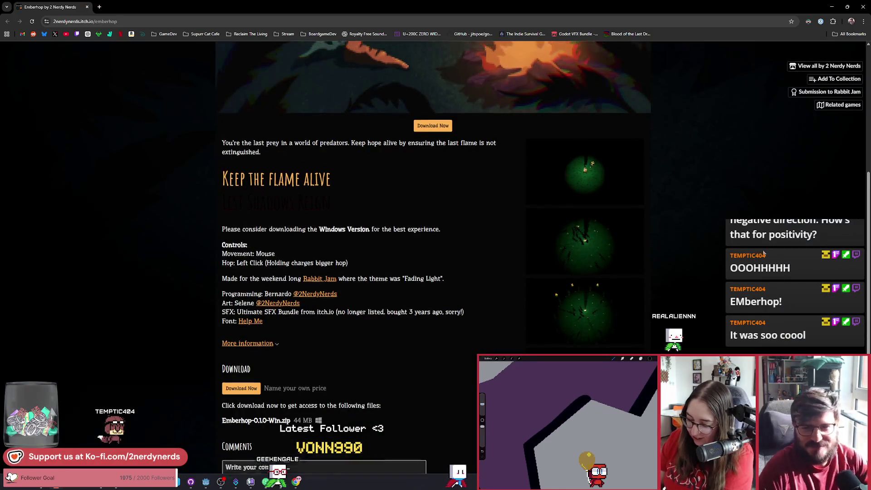
{"action": "scroll", "coordinate": [764, 253], "scroll_direction": "up", "scroll_amount": 2}
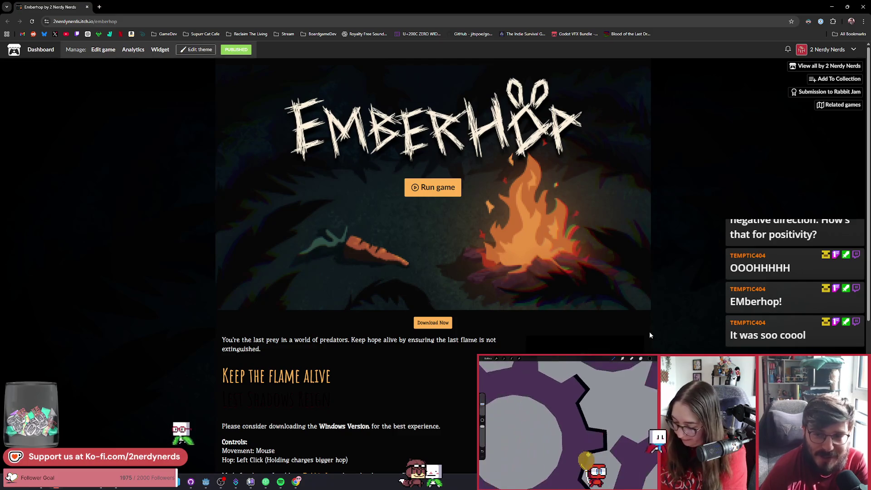
{"action": "scroll", "coordinate": [642, 335], "scroll_direction": "down", "scroll_amount": 2}
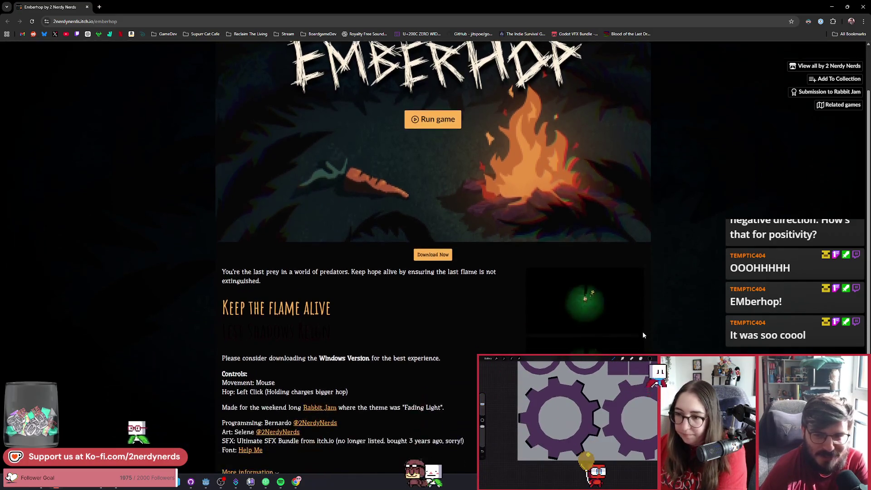
{"action": "scroll", "coordinate": [642, 335], "scroll_direction": "up", "scroll_amount": 2}
{"action": "scroll", "coordinate": [642, 334], "scroll_direction": "down", "scroll_amount": 2}
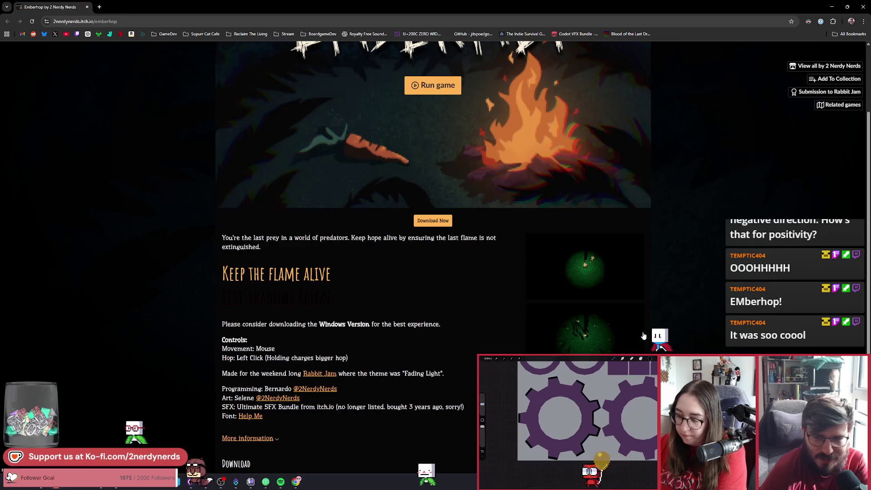
{"action": "scroll", "coordinate": [643, 335], "scroll_direction": "down", "scroll_amount": 1}
{"action": "scroll", "coordinate": [643, 336], "scroll_direction": "up", "scroll_amount": 2}
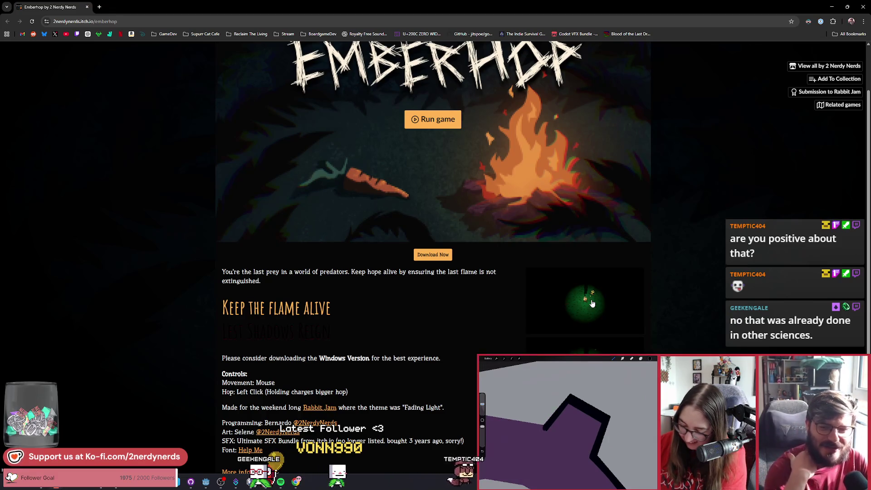
{"action": "scroll", "coordinate": [591, 303], "scroll_direction": "down", "scroll_amount": 4}
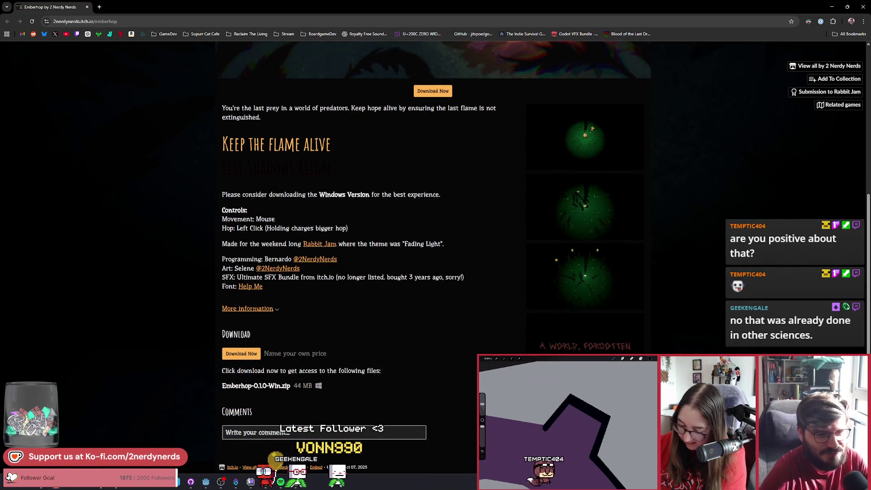
{"action": "scroll", "coordinate": [592, 303], "scroll_direction": "up", "scroll_amount": 2}
{"action": "scroll", "coordinate": [597, 204], "scroll_direction": "up", "scroll_amount": 4}
{"action": "scroll", "coordinate": [597, 204], "scroll_direction": "down", "scroll_amount": 5}
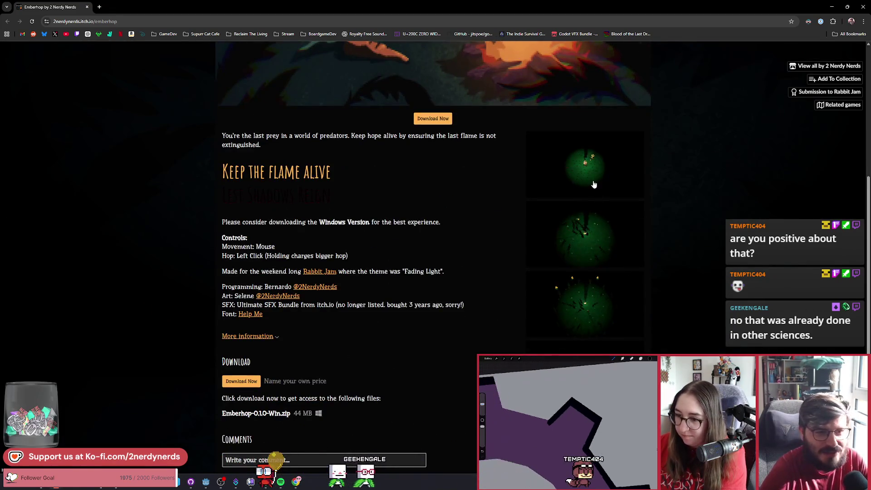
{"action": "left_click", "coordinate": [597, 186]}
{"action": "left_click", "coordinate": [773, 277]}
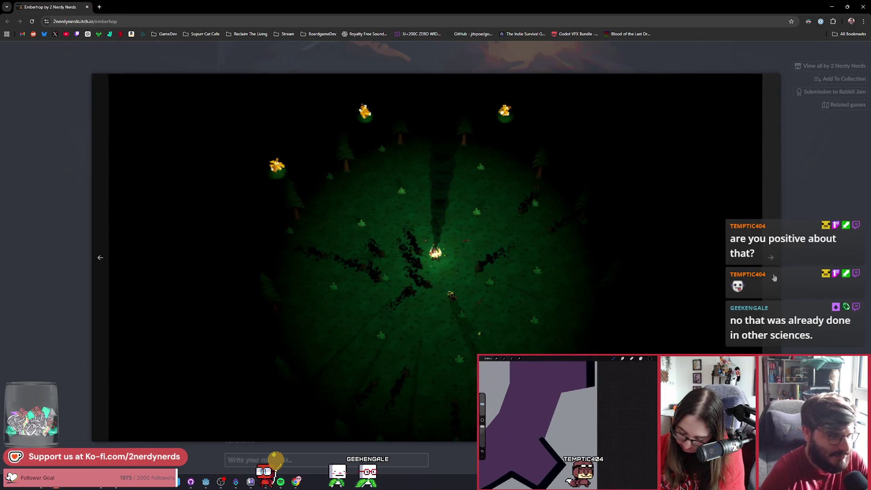
{"action": "left_click", "coordinate": [774, 277]}
{"action": "left_click", "coordinate": [812, 279]}
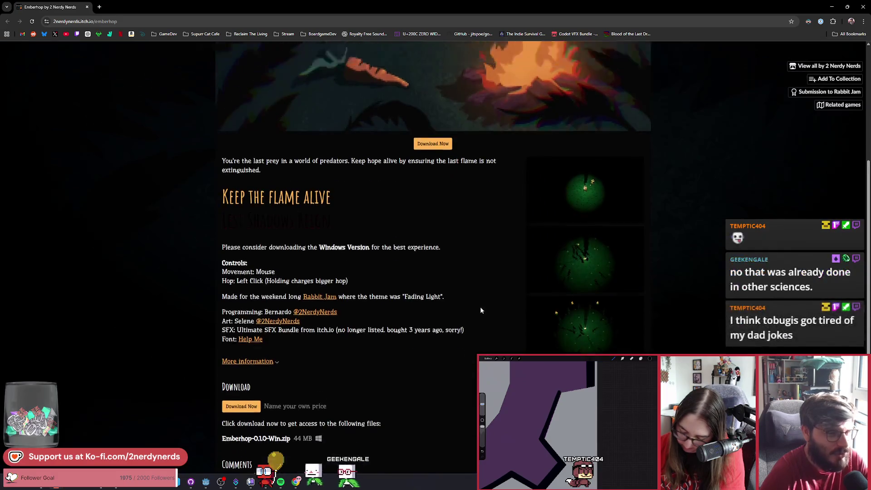
{"action": "scroll", "coordinate": [480, 306], "scroll_direction": "up", "scroll_amount": 5}
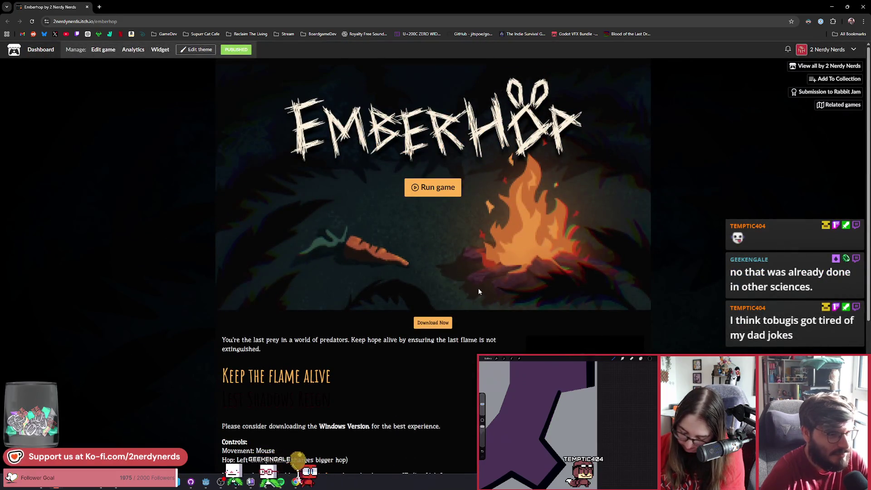
{"action": "scroll", "coordinate": [326, 328], "scroll_direction": "down", "scroll_amount": 5}
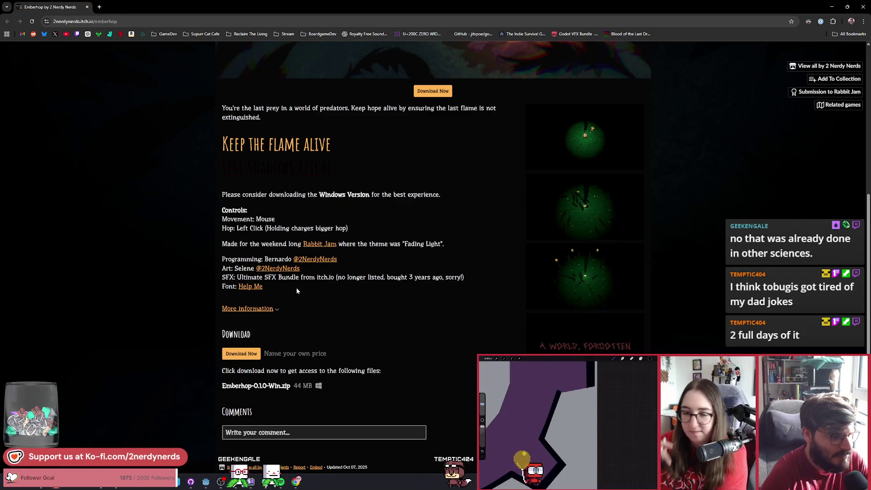
{"action": "left_click", "coordinate": [242, 357]}
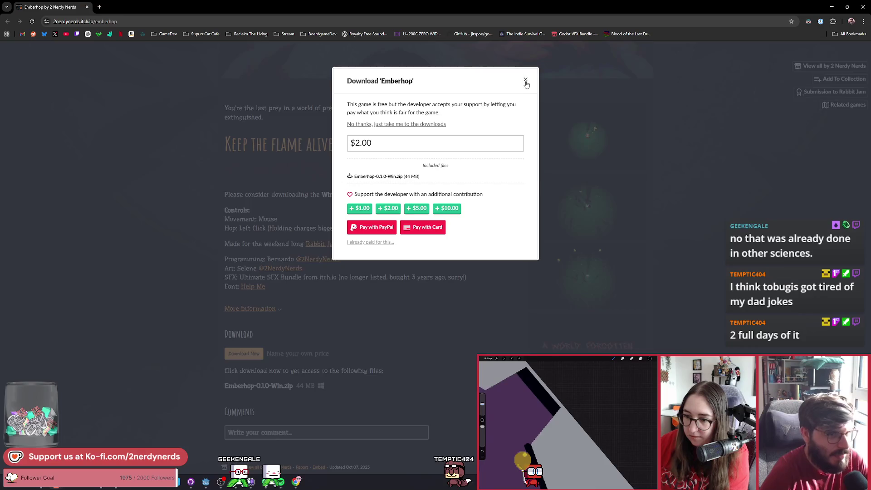
{"action": "left_click", "coordinate": [526, 82]}
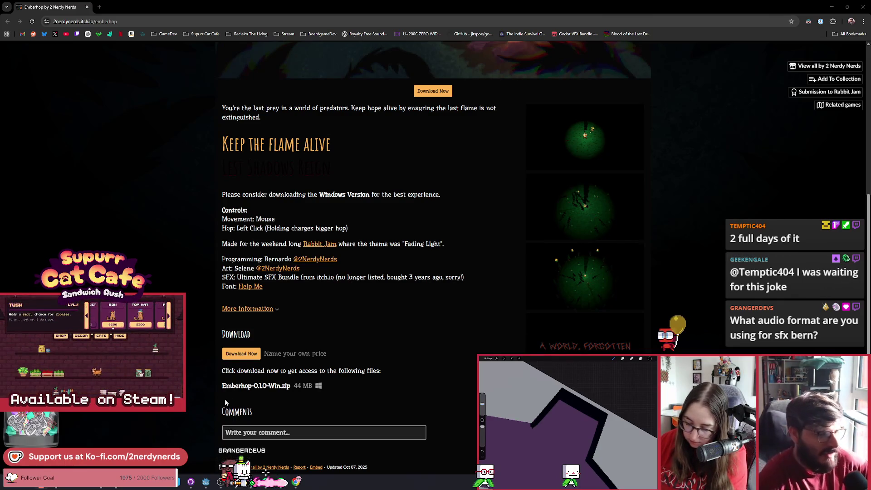
Step: Return to the Godot editor and launch Emberhop with F5
{"action": "left_click", "coordinate": [205, 482]}
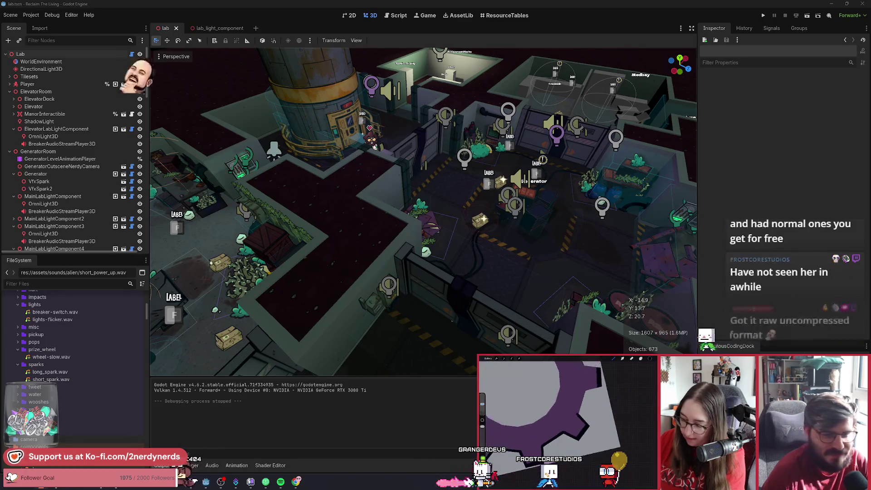
{"action": "key", "text": "F5"}
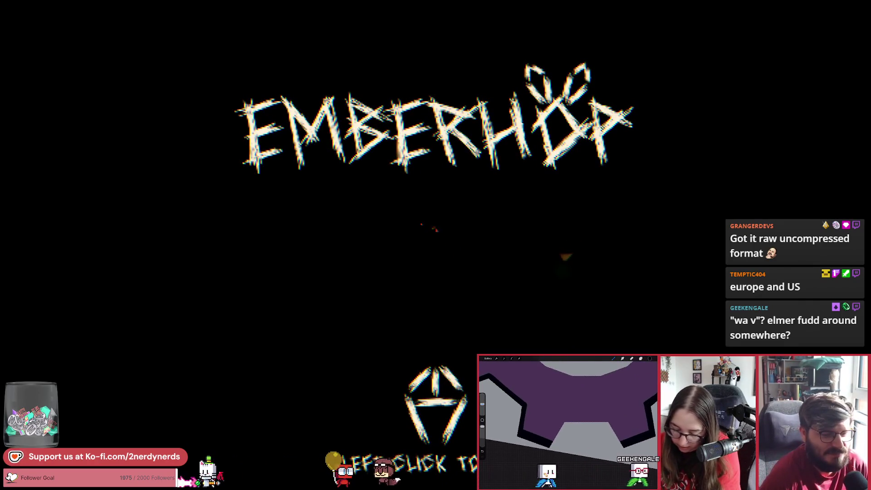
Step: Start Emberhop from the title screen, then pause and resume play twice
{"action": "left_click", "coordinate": [489, 252]}
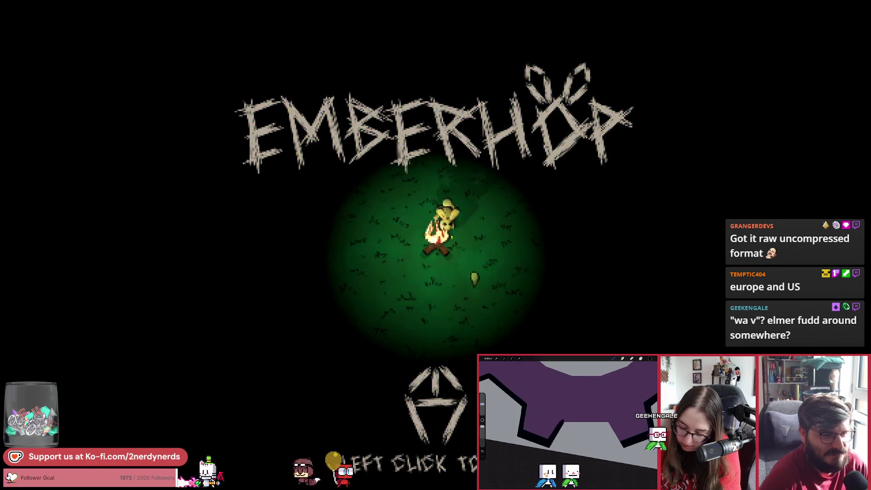
{"action": "key", "text": "Escape"}
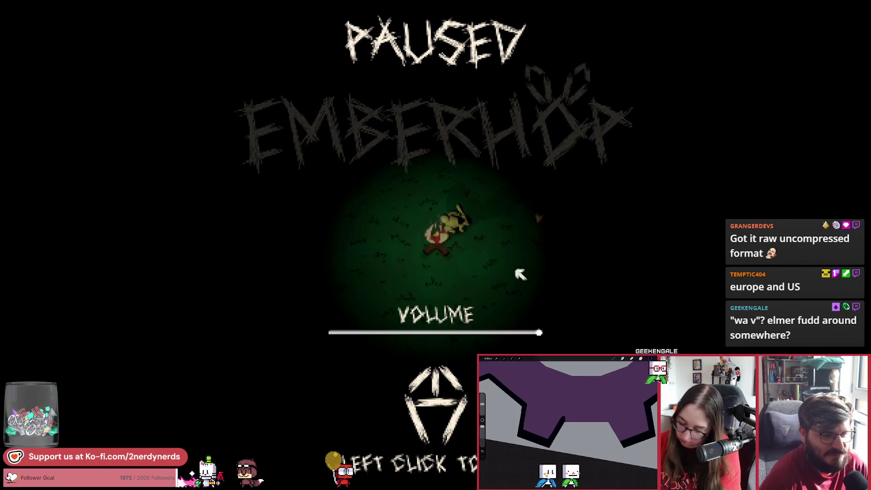
{"action": "key", "text": "Escape"}
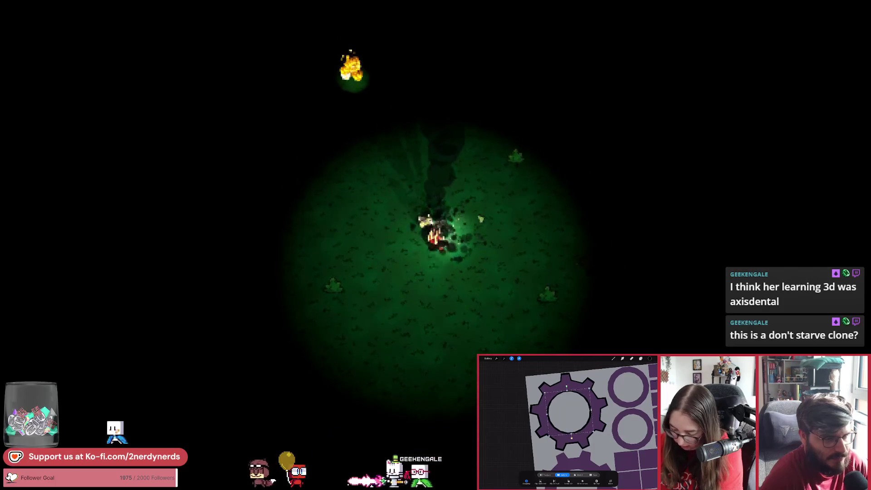
{"action": "key", "text": "Escape"}
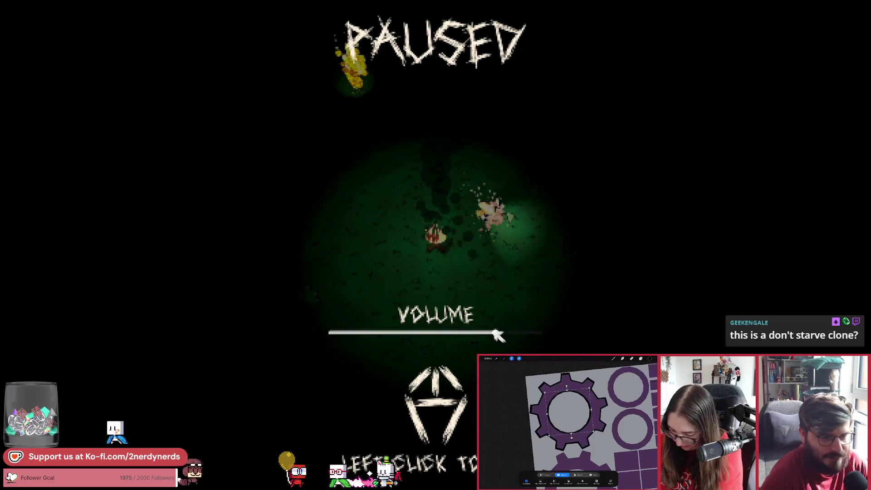
{"action": "left_click", "coordinate": [528, 286]}
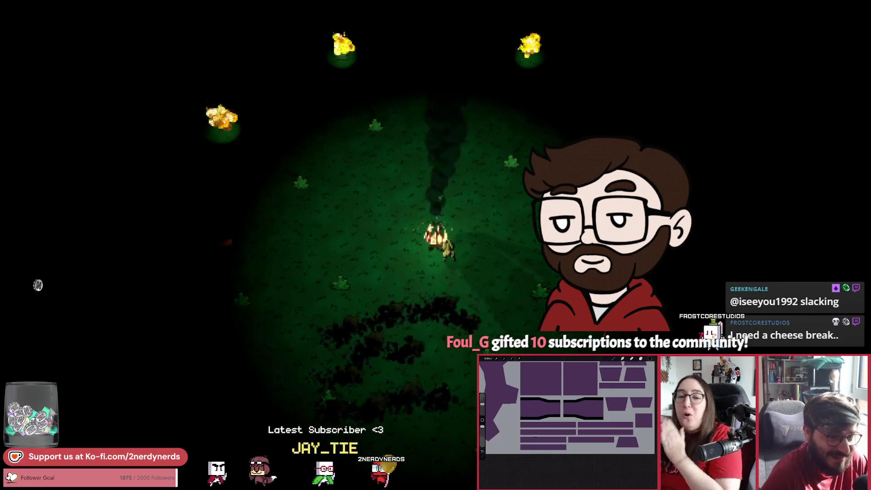
{"action": "key", "text": "Escape"}
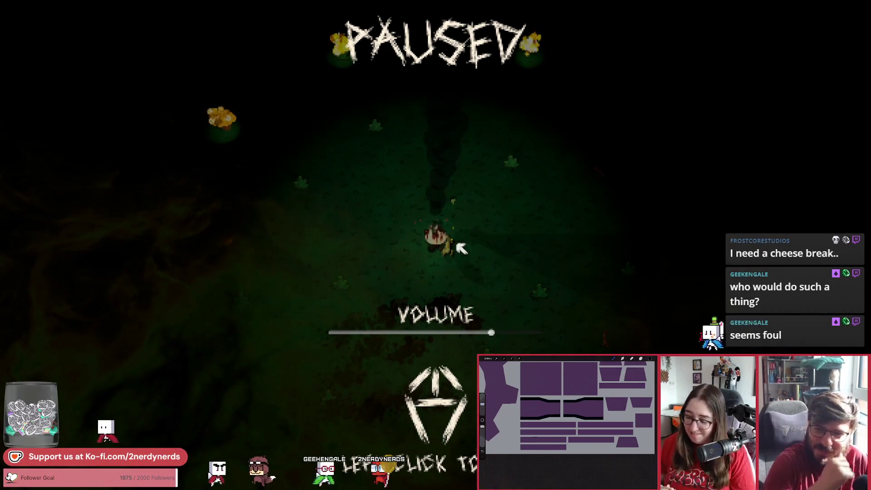
{"action": "left_click", "coordinate": [461, 247]}
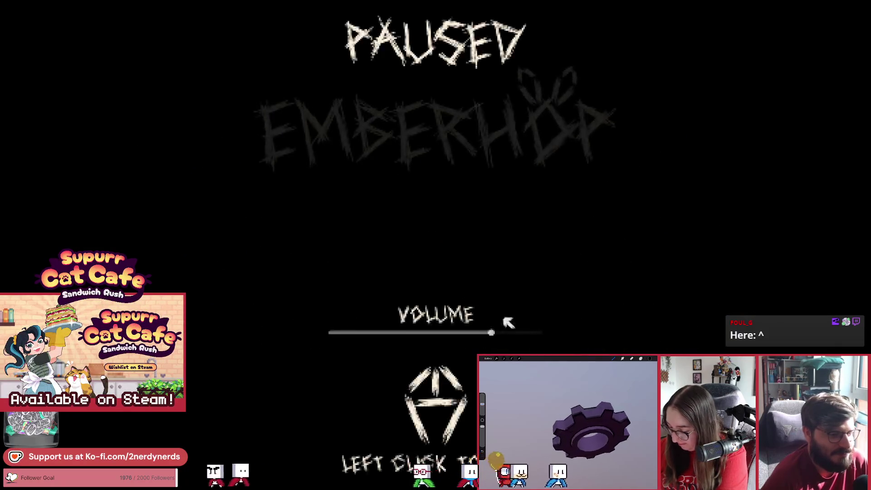
Step: Stop the running Emberhop game with F8 to return to the Lab scene
{"action": "key", "text": "F8"}
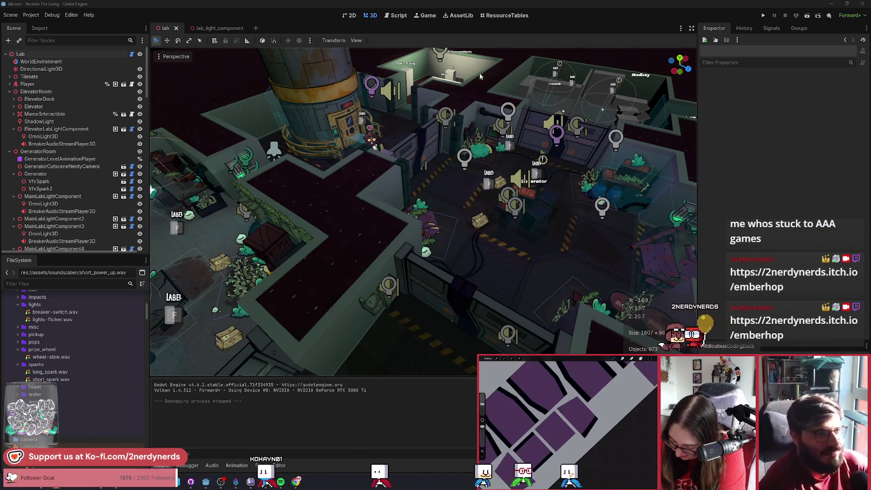
Step: Zoom around the lab scene in the 3D viewport, then run Reclaim The Living
{"action": "scroll", "coordinate": [442, 195], "scroll_direction": "down", "scroll_amount": 1}
{"action": "scroll", "coordinate": [440, 194], "scroll_direction": "up", "scroll_amount": 2}
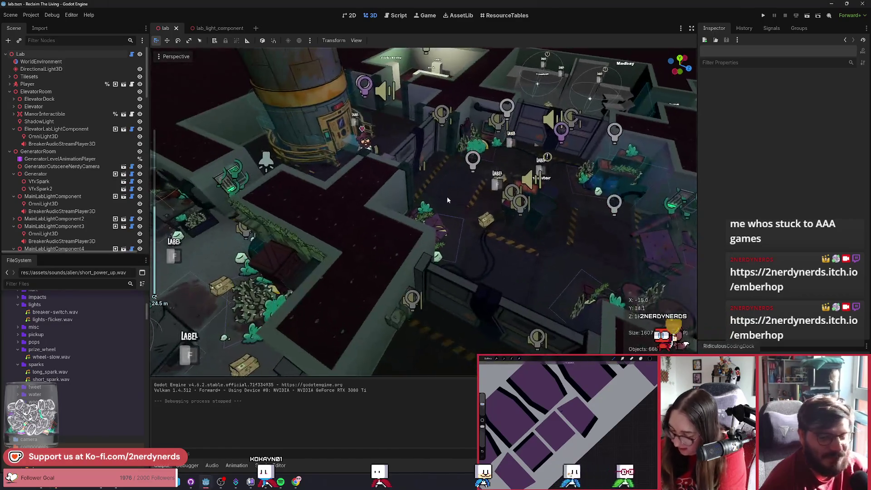
{"action": "scroll", "coordinate": [447, 198], "scroll_direction": "down", "scroll_amount": 2}
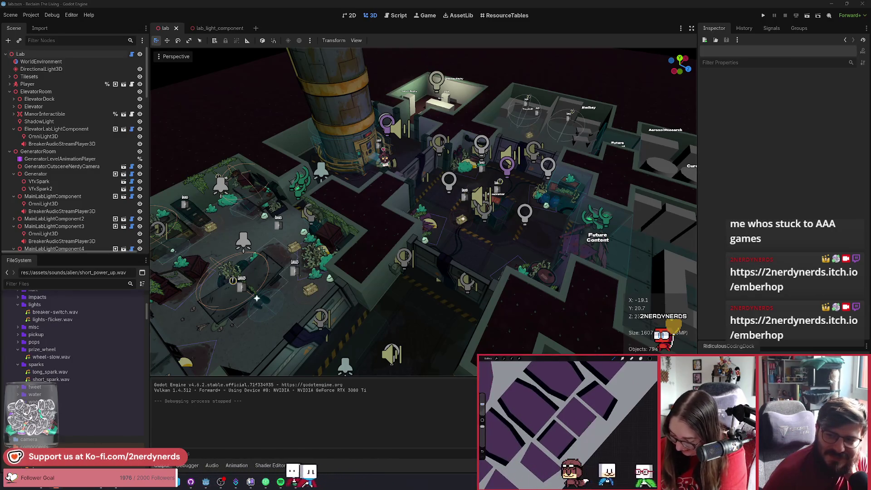
{"action": "scroll", "coordinate": [500, 256], "scroll_direction": "up", "scroll_amount": 3}
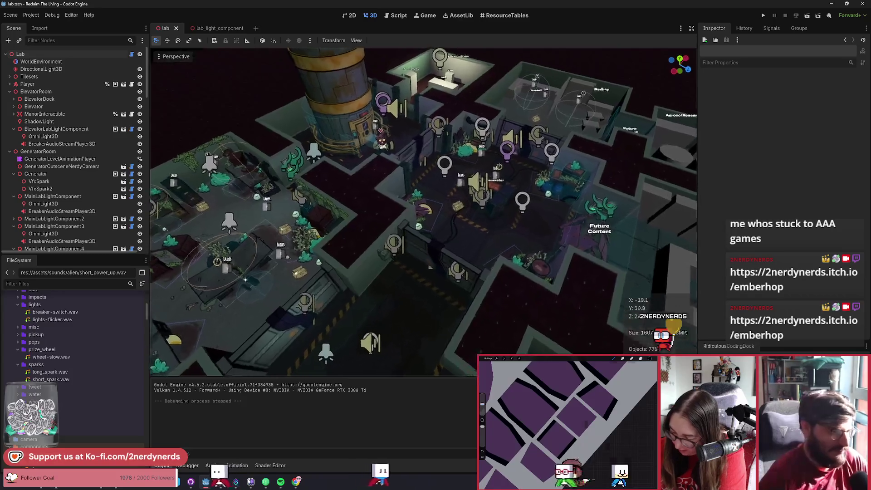
{"action": "left_click", "coordinate": [807, 16]}
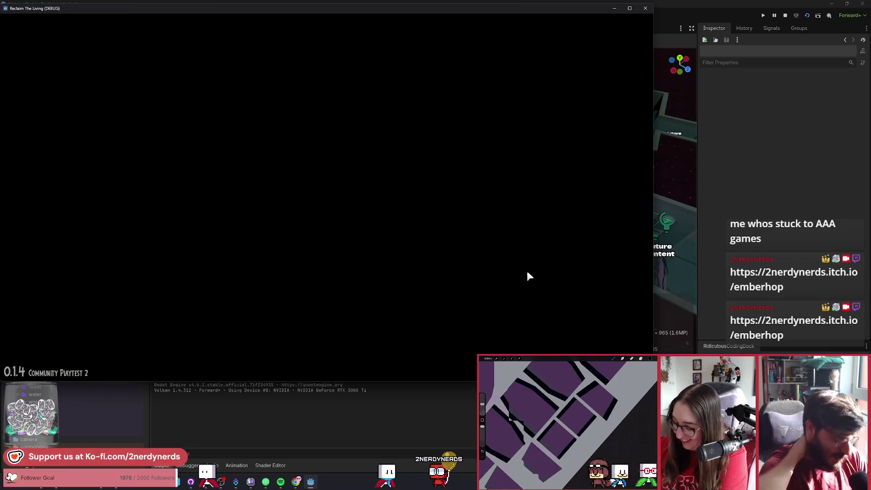
Step: Walk the character toward the generator in the running debug build
{"action": "key", "text": "s+d"}
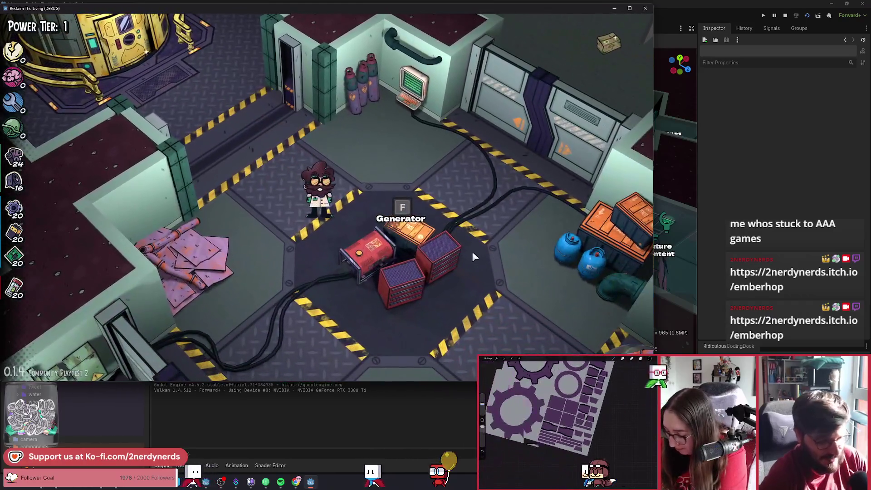
Step: Quick-restart the level from the DEBUG menu and dismiss the laboratory tutorial popup
{"action": "right_click", "coordinate": [575, 312]}
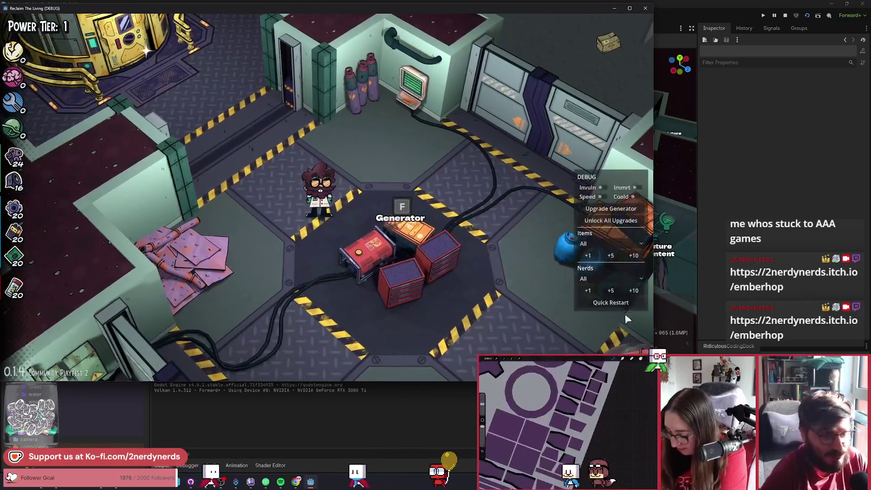
{"action": "left_click", "coordinate": [600, 303]}
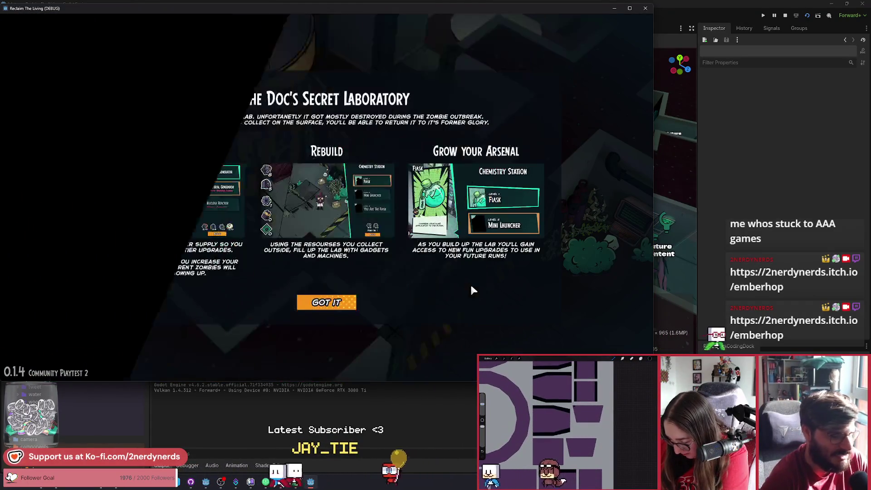
{"action": "left_click", "coordinate": [327, 301]}
Step: Walk back to the Generator and interact with it to show its build options
{"action": "key", "text": "s+d"}
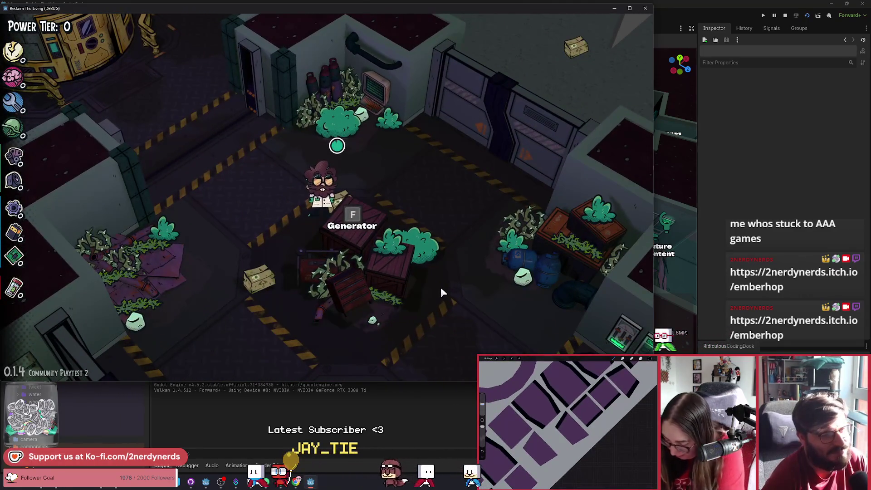
{"action": "key", "text": "s+a"}
{"action": "key", "text": "w+d"}
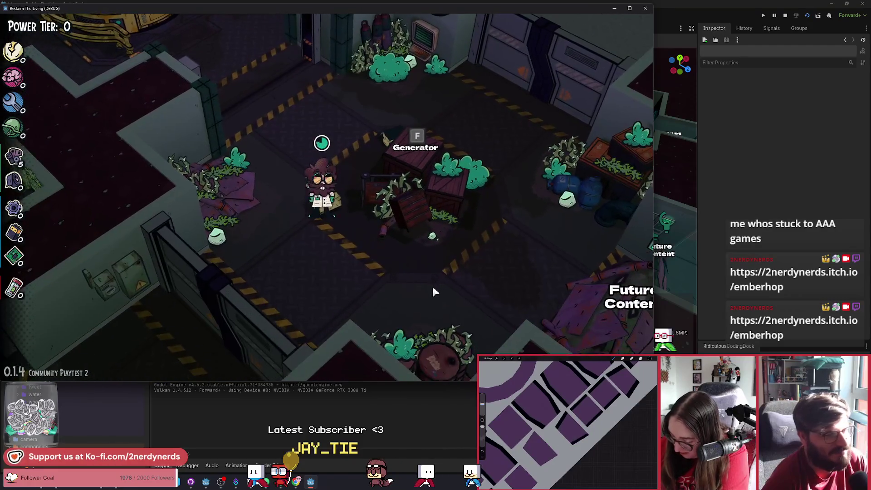
{"action": "key", "text": "f"}
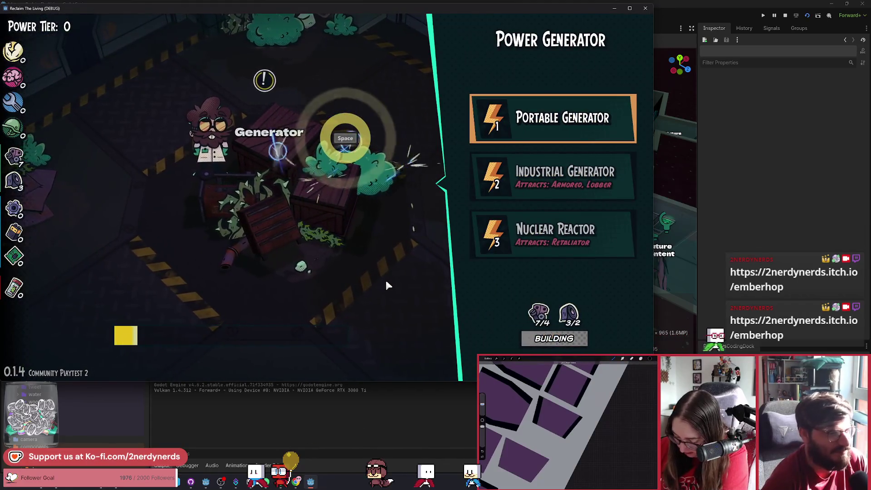
Step: Build the Portable Generator by holding Space
{"action": "key", "text": "space"}
{"action": "key", "text": "space"}
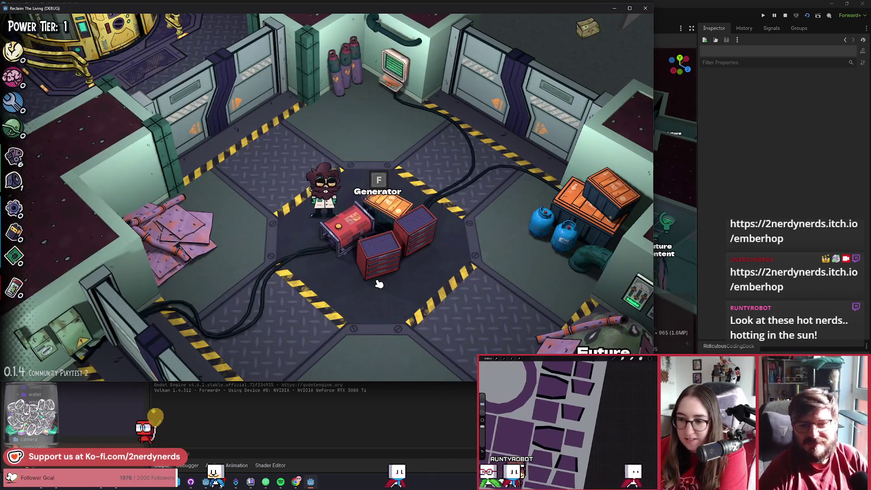
{"action": "key", "text": "s"}
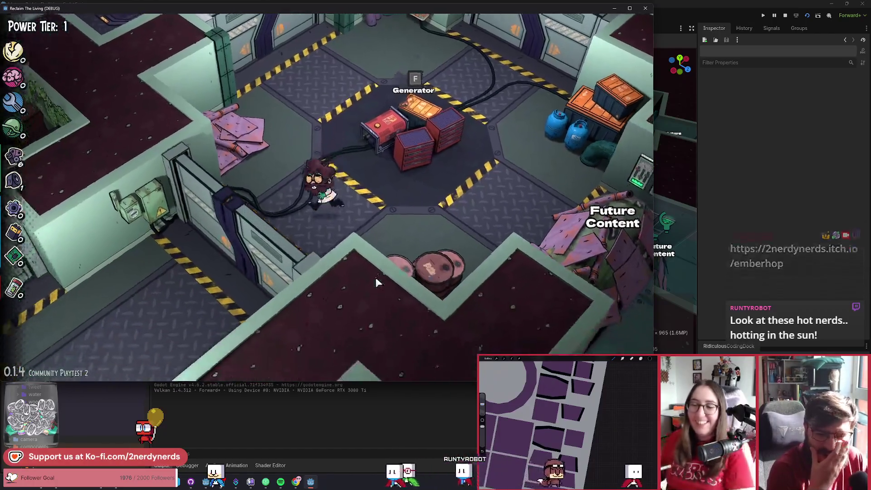
{"action": "key", "text": "s"}
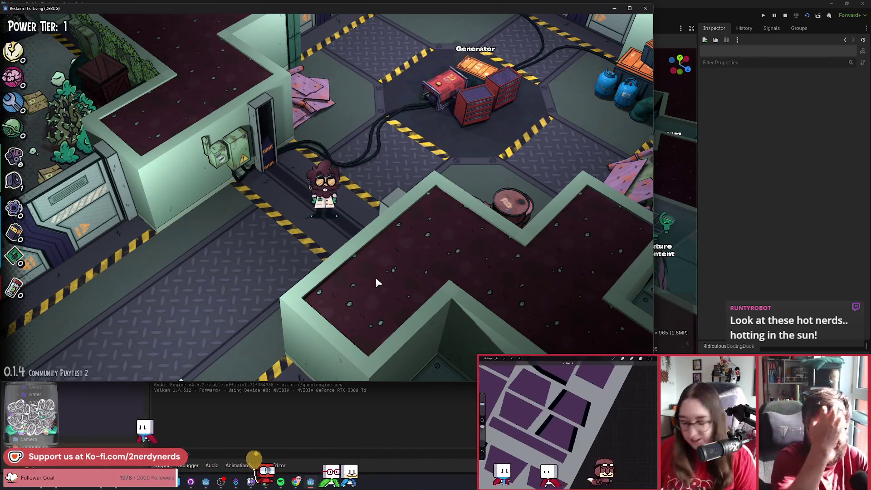
{"action": "key", "text": "a"}
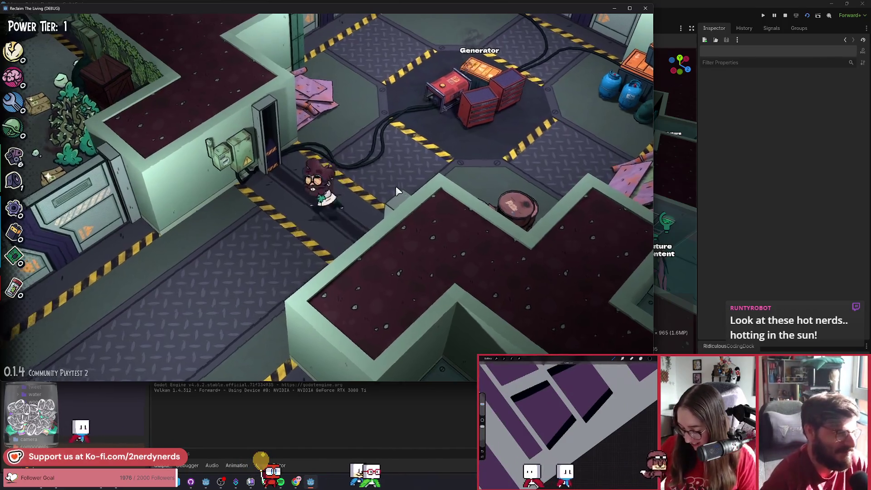
{"action": "key", "text": "a"}
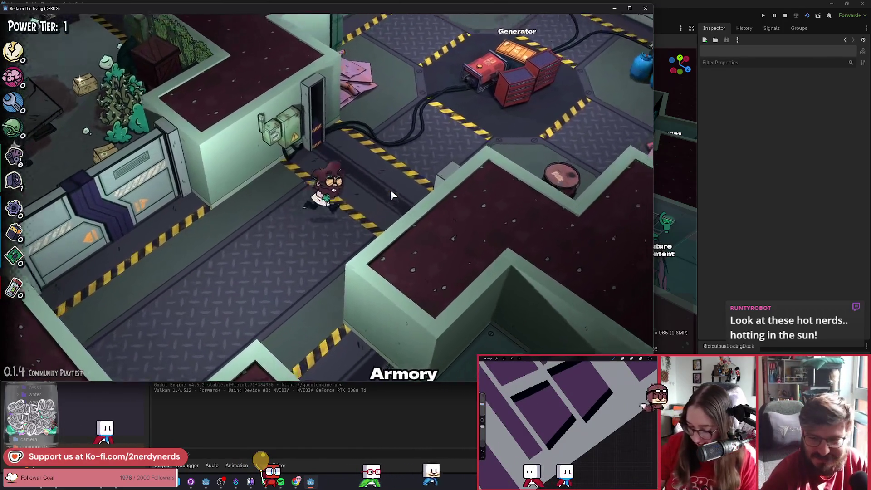
{"action": "key", "text": "w"}
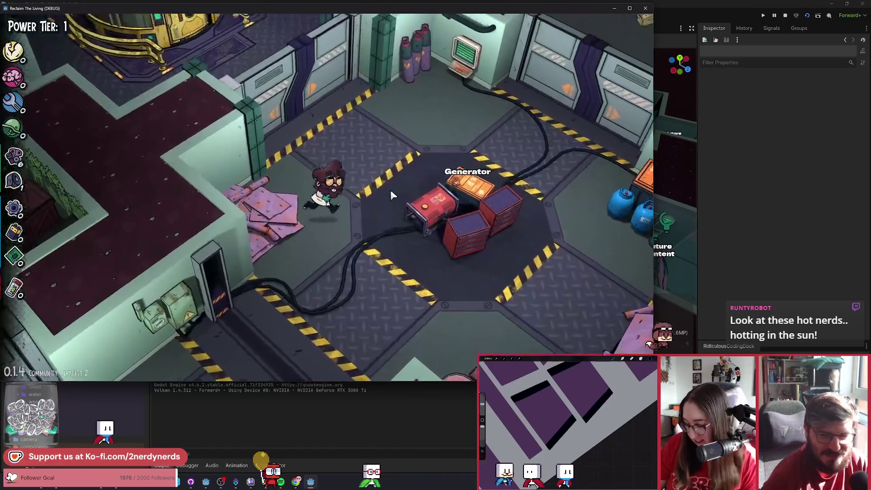
{"action": "key", "text": "w"}
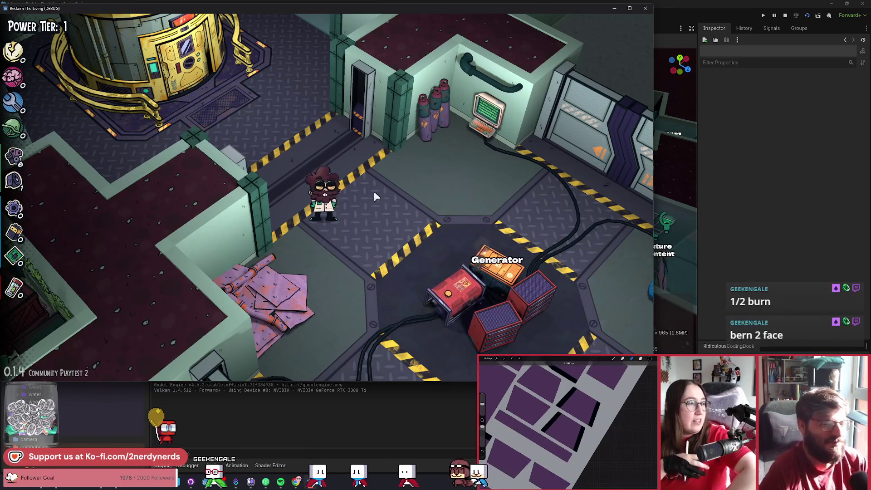
Step: Dash toward Medbay, break open the crate, collect its items and return to the Generator room
{"action": "key", "text": "space"}
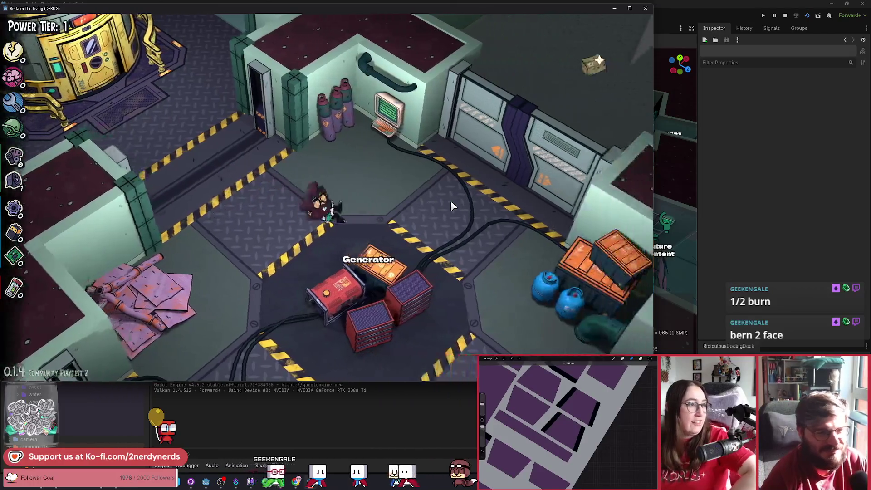
{"action": "key", "text": "w"}
{"action": "key", "text": "d"}
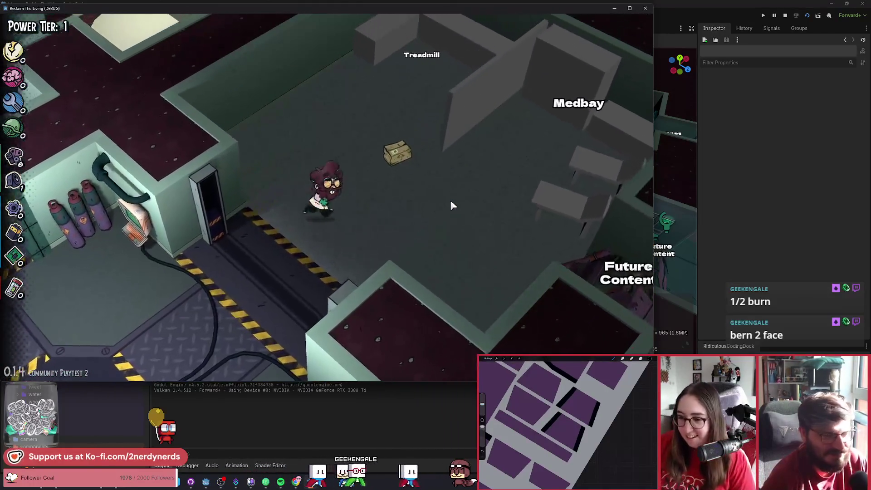
{"action": "key", "text": "w"}
{"action": "key", "text": "d"}
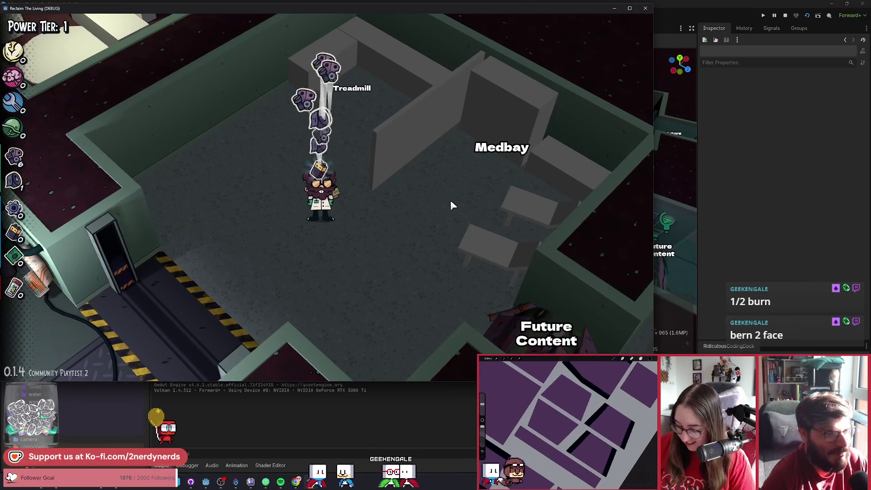
{"action": "key", "text": "a"}
{"action": "key", "text": "s"}
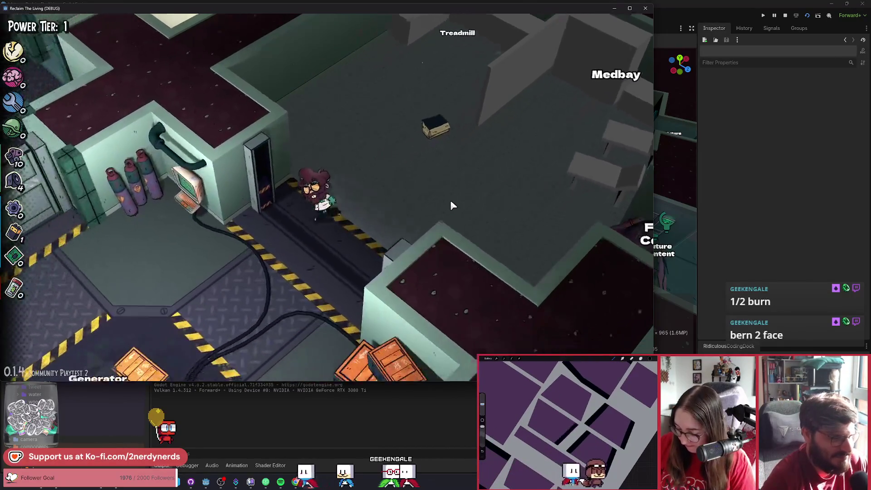
{"action": "key", "text": "a"}
{"action": "key", "text": "s"}
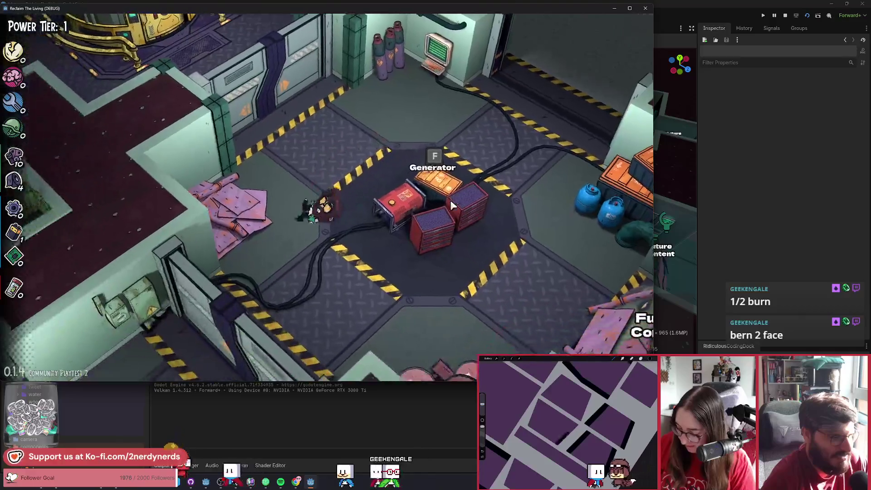
Step: Walk past the Generator toward the Armory and harvest a plant in the overgrown room
{"action": "key", "text": "s"}
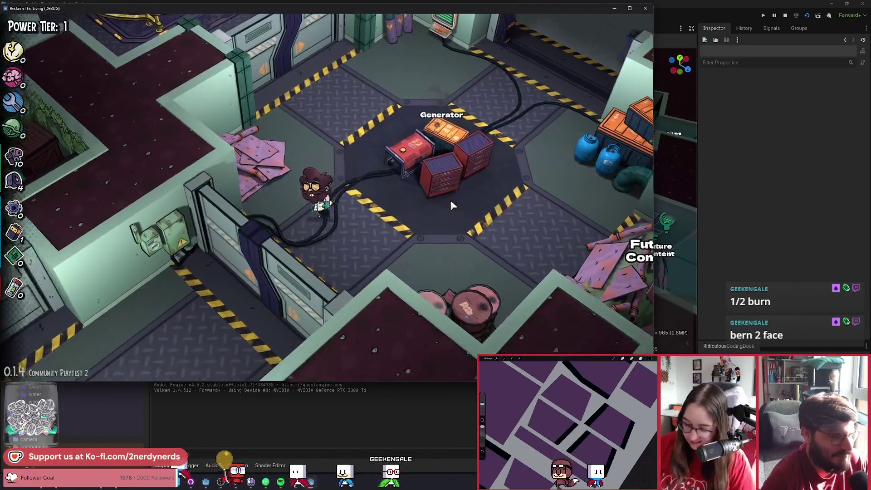
{"action": "key", "text": "a"}
{"action": "key", "text": "s"}
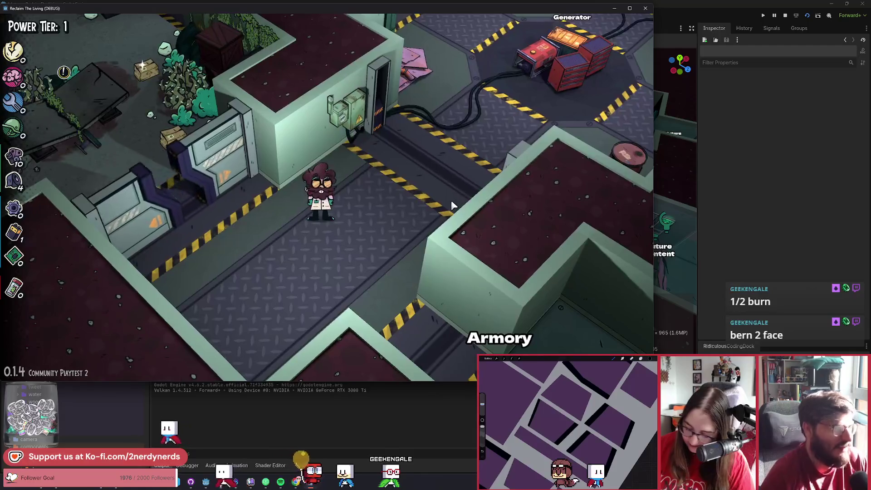
{"action": "key", "text": "a"}
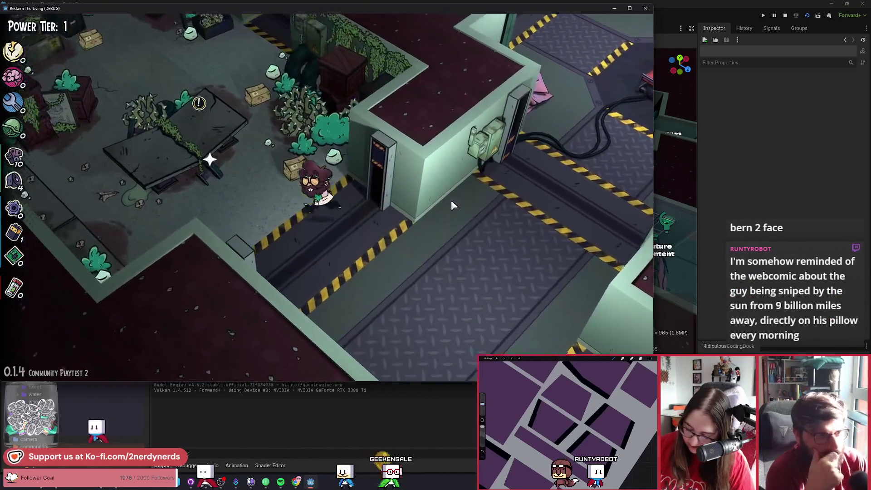
{"action": "key", "text": "w"}
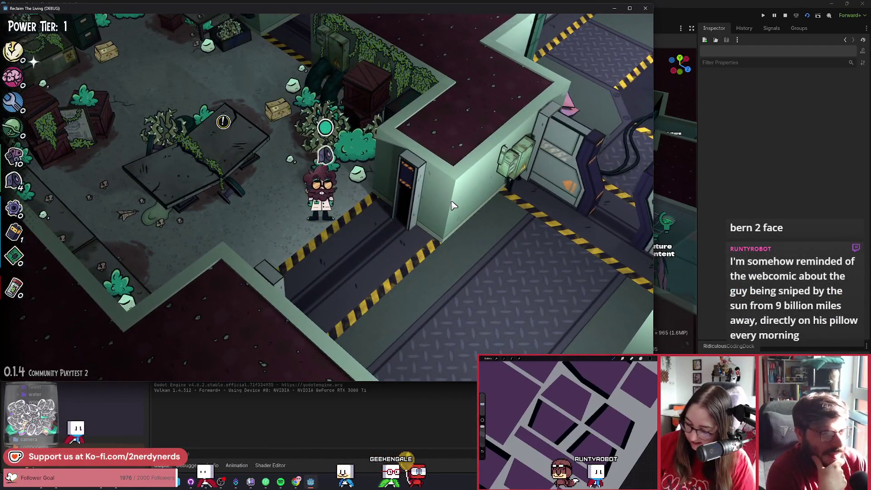
{"action": "key", "text": "a"}
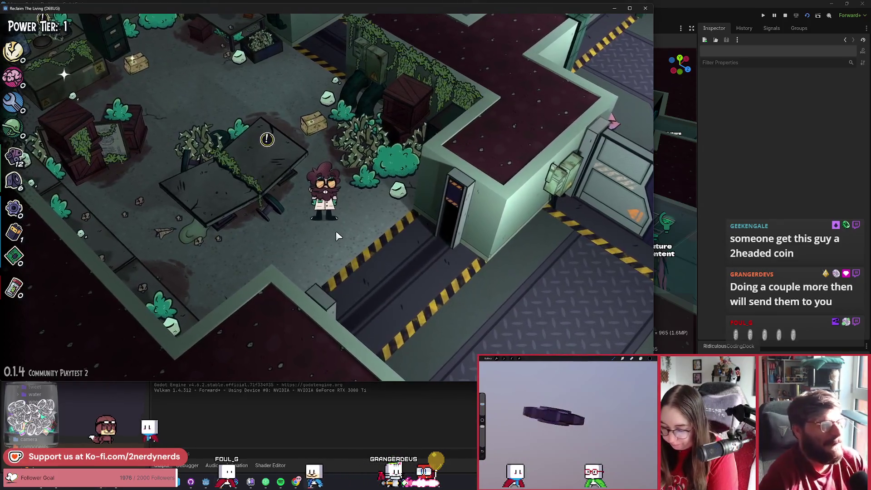
Step: Walk deeper into the overgrown room and check the Dart Gun Workbench at the table
{"action": "key", "text": "w"}
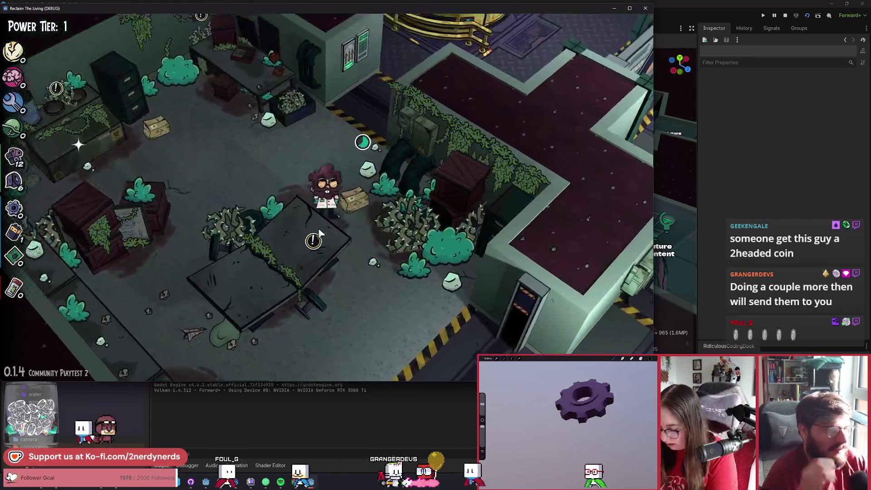
{"action": "key", "text": "w"}
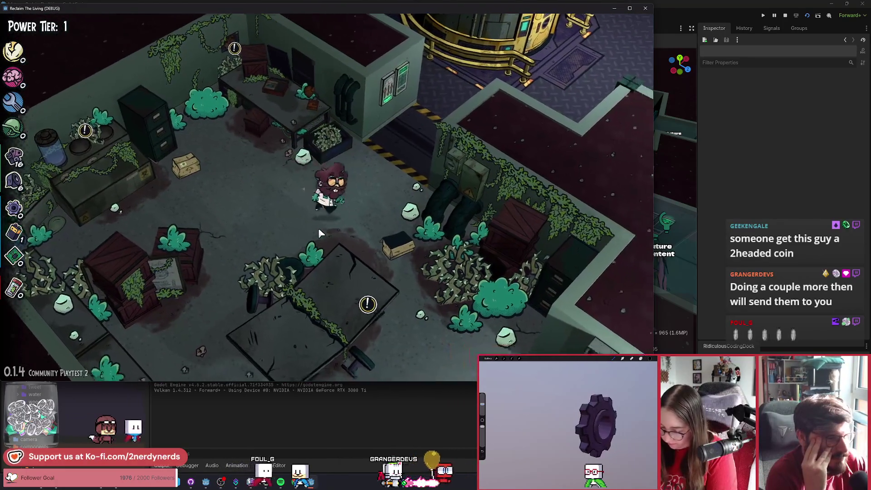
{"action": "key", "text": "a"}
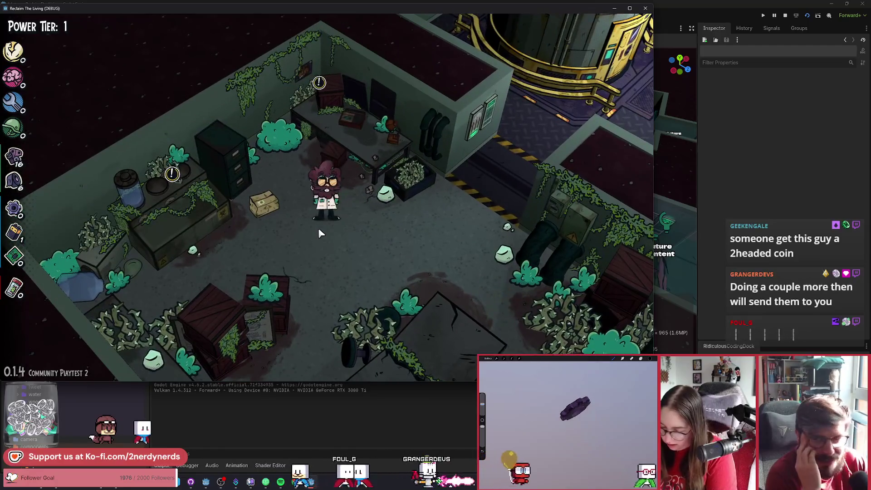
{"action": "key", "text": "f"}
{"action": "key", "text": "w"}
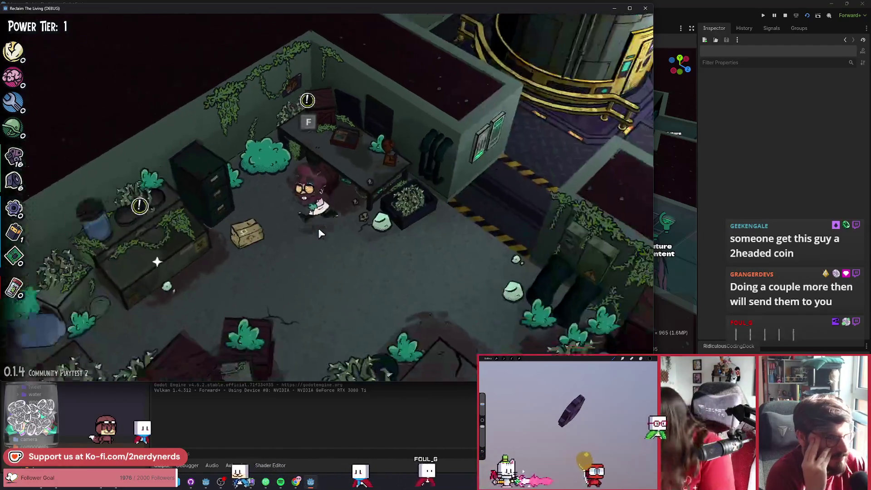
Step: Walk back through the Armory corridor past the Generator, then stop the running game
{"action": "key", "text": "s"}
{"action": "key", "text": "a"}
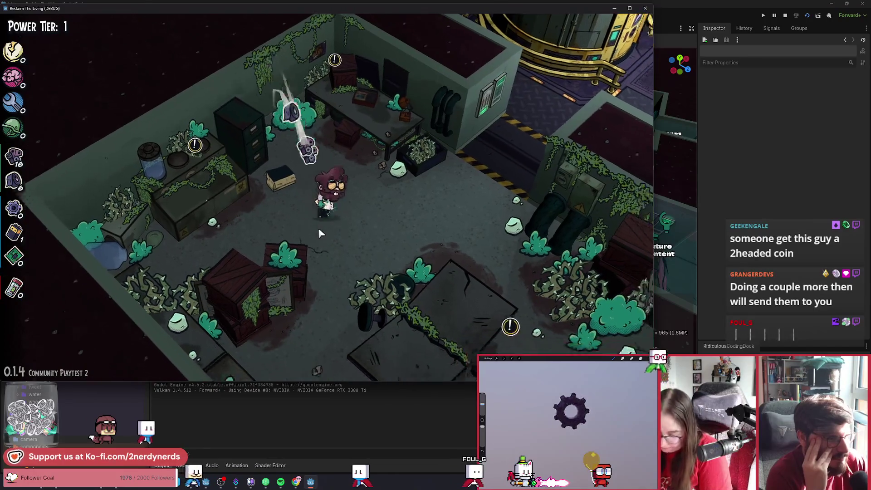
{"action": "key", "text": "s"}
{"action": "key", "text": "d"}
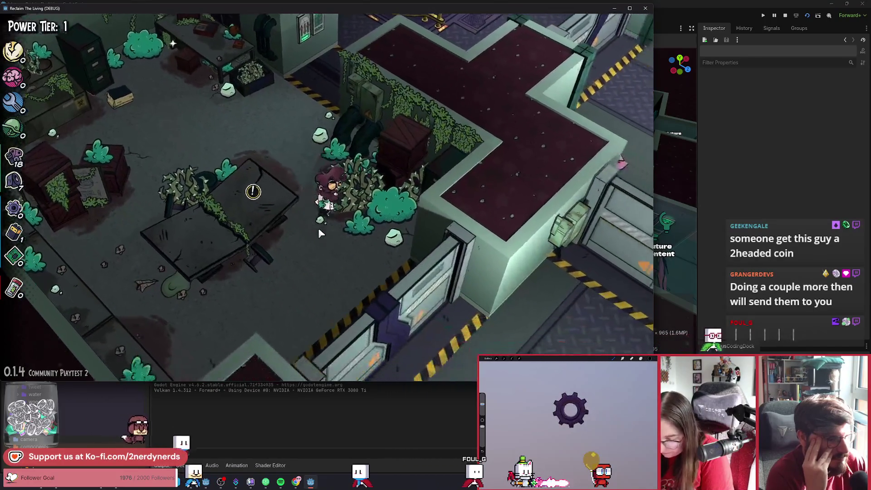
{"action": "key", "text": "s"}
{"action": "key", "text": "d"}
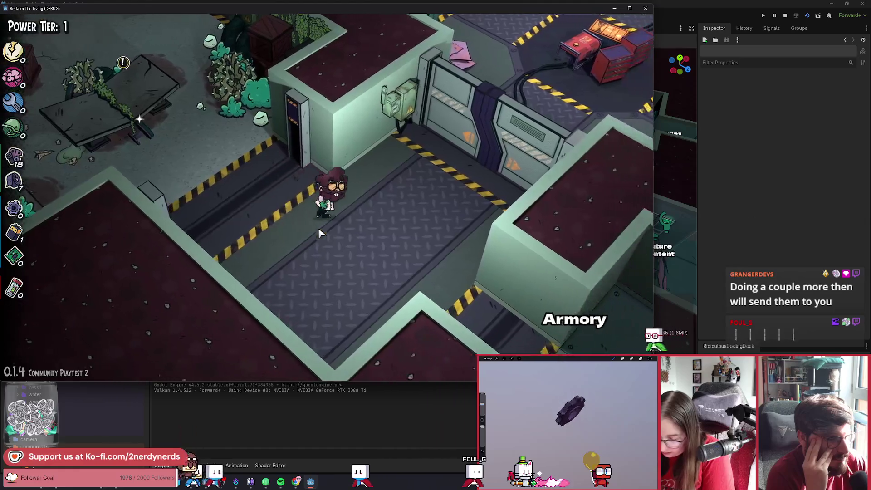
{"action": "key", "text": "d"}
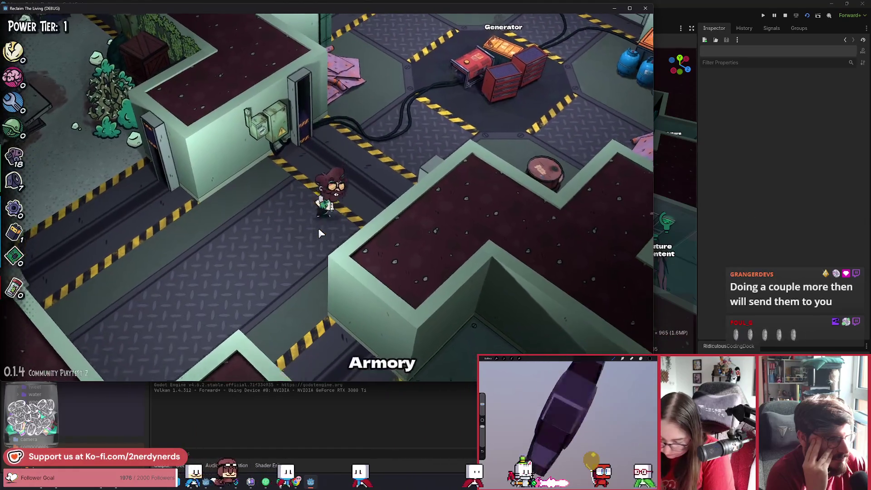
{"action": "key", "text": "s"}
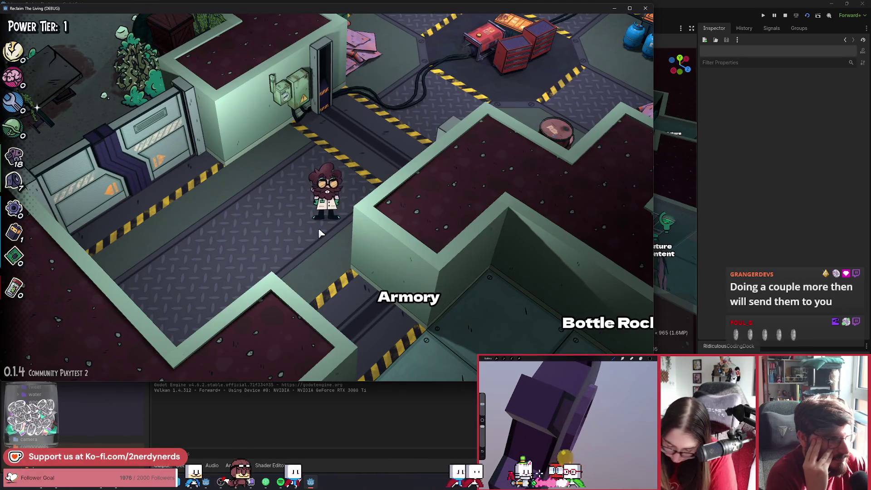
{"action": "key", "text": "w"}
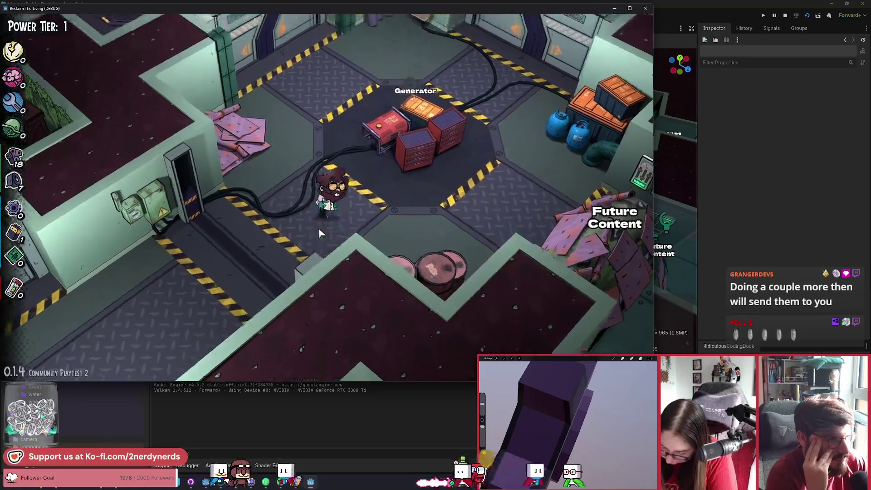
{"action": "key", "text": "w"}
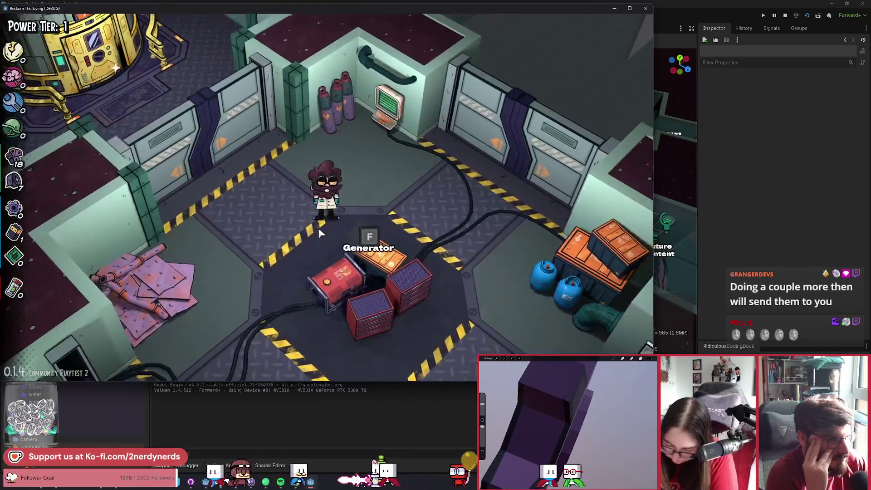
{"action": "key", "text": "a"}
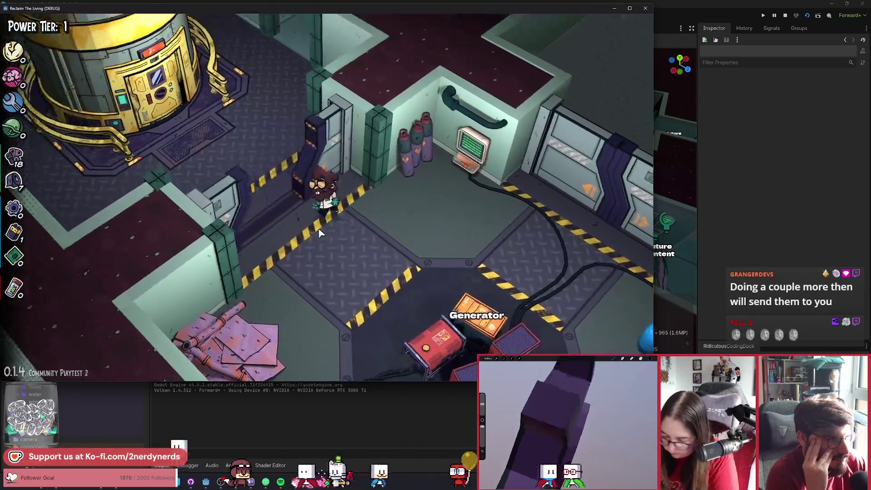
{"action": "key", "text": "a"}
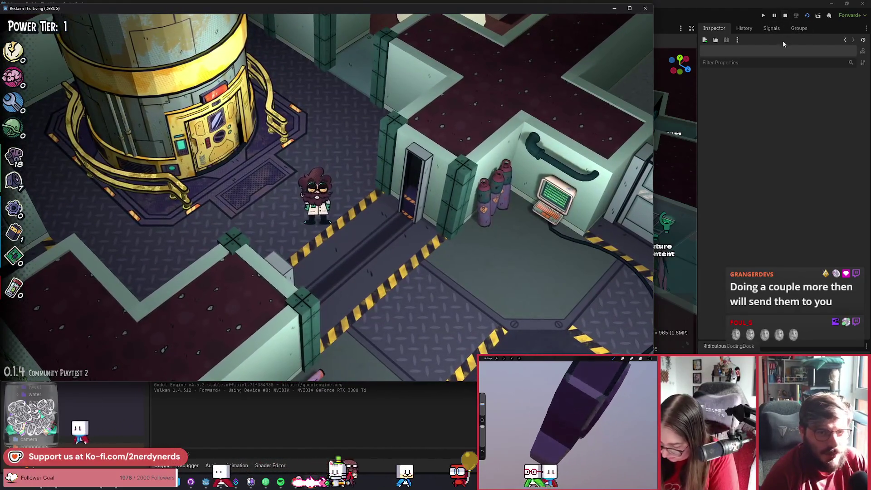
{"action": "left_click", "coordinate": [785, 18]}
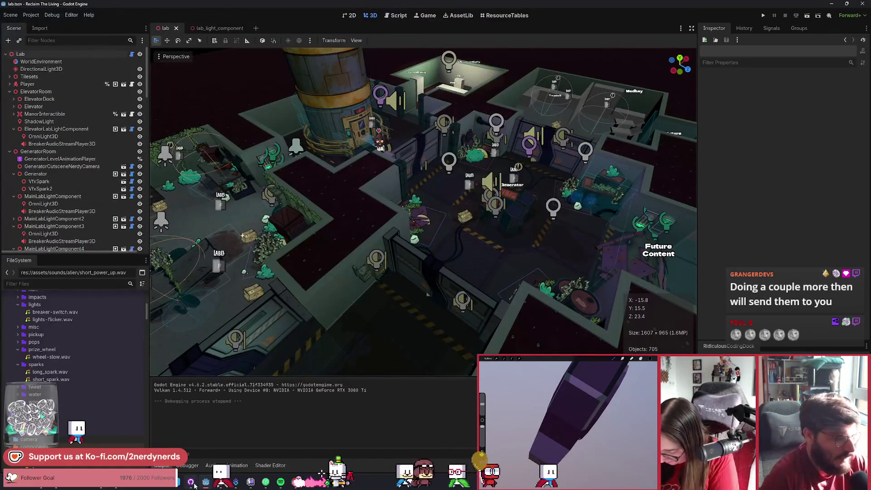
Step: Commit the 13 changed files to main as 'more generator cutscene work' and push to origin
{"action": "left_click", "coordinate": [192, 484]}
{"action": "left_click", "coordinate": [235, 355]}
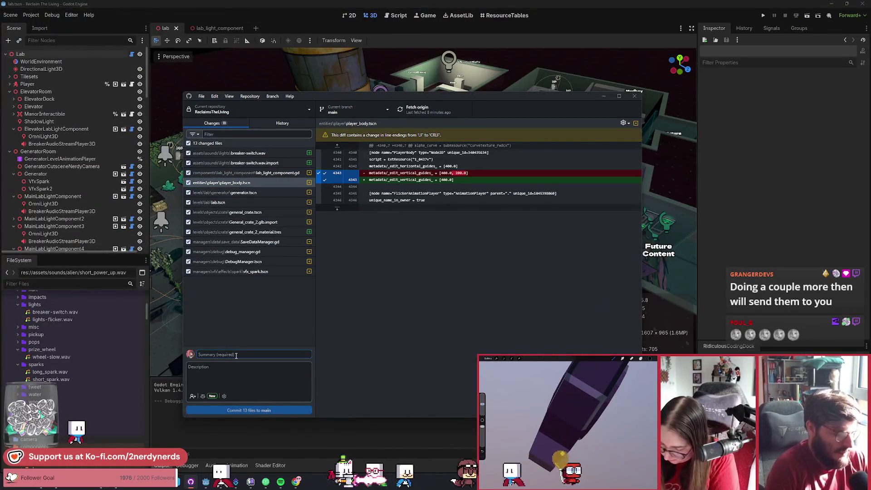
{"action": "type", "text": "more"}
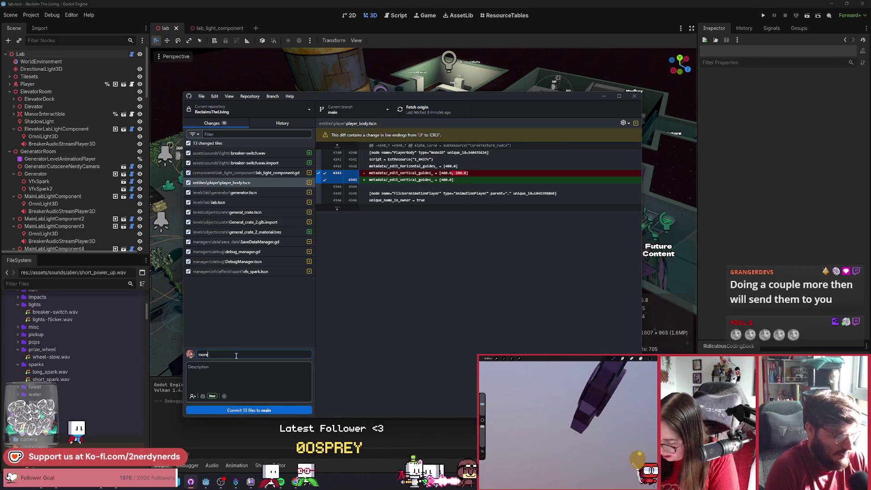
{"action": "type", "text": " generator cut"}
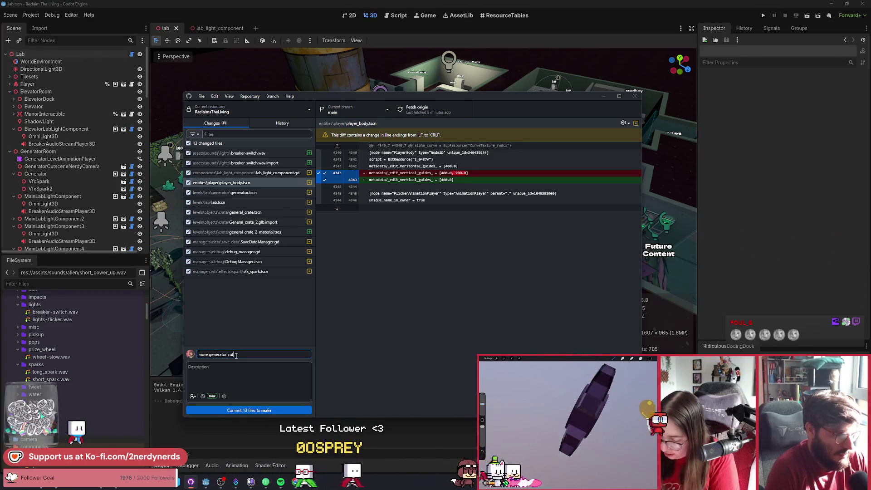
{"action": "type", "text": "scene work"}
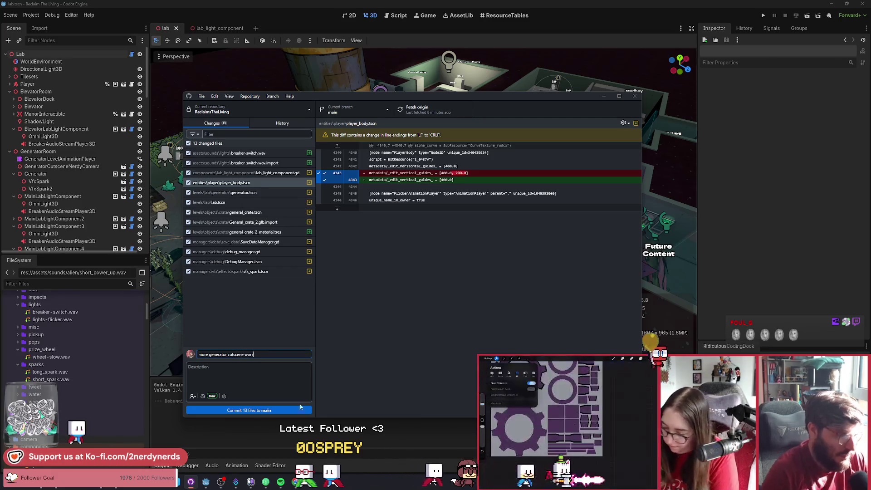
{"action": "left_click", "coordinate": [251, 410]}
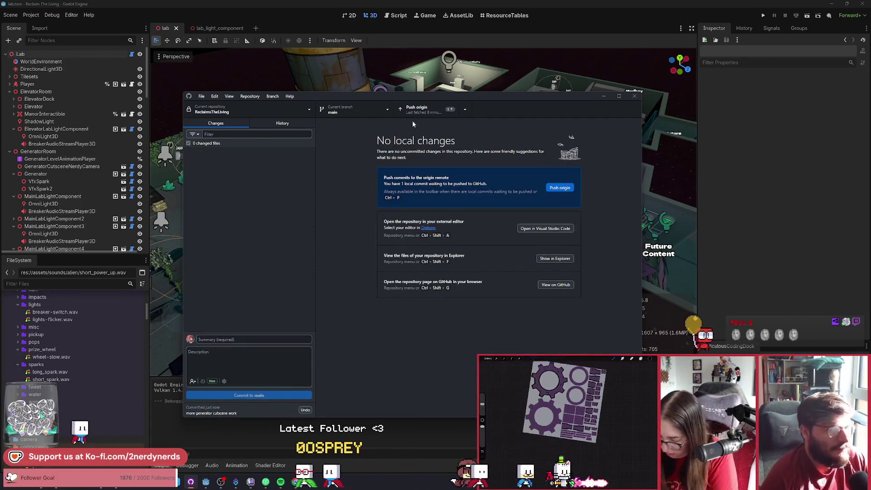
{"action": "left_click", "coordinate": [412, 110]}
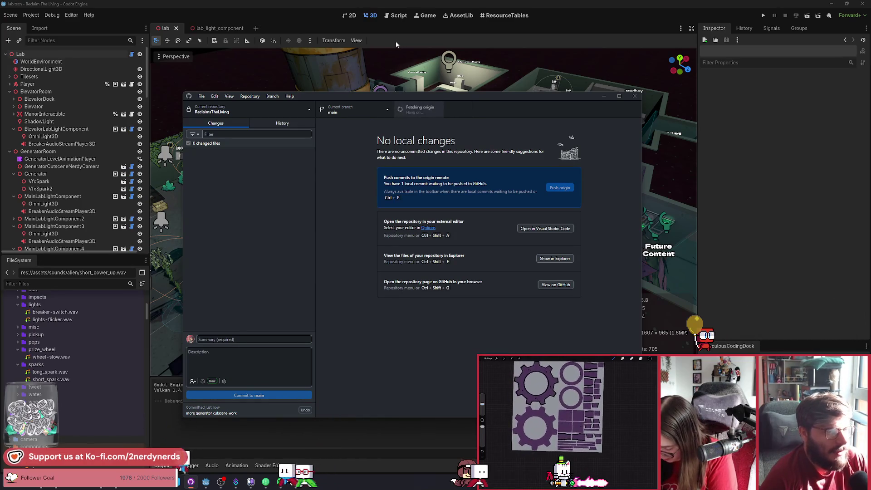
{"action": "left_click", "coordinate": [396, 39]}
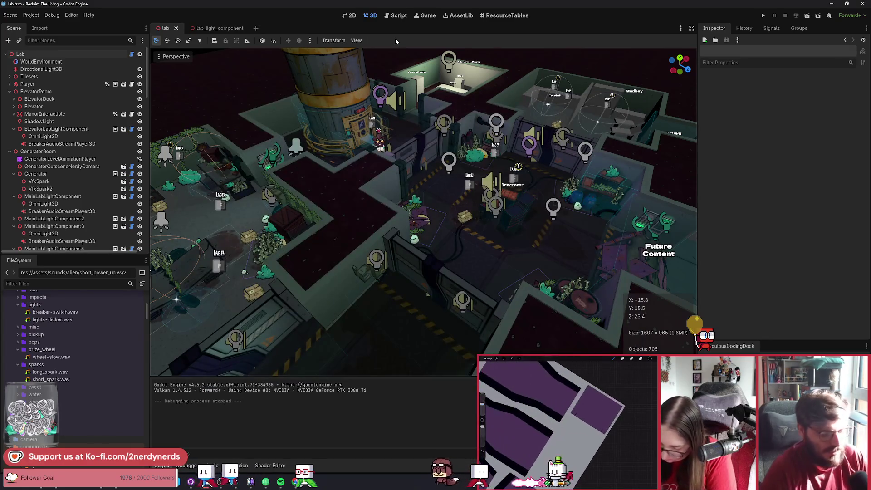
Step: Quick-open the double_doors.tscn scene by searching for 'door'
{"action": "key", "text": "shift+alt+o"}
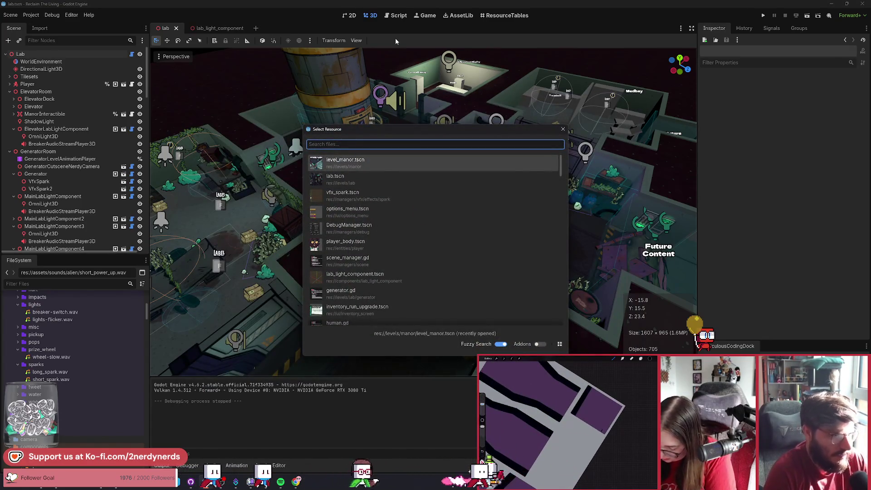
{"action": "type", "text": "door"}
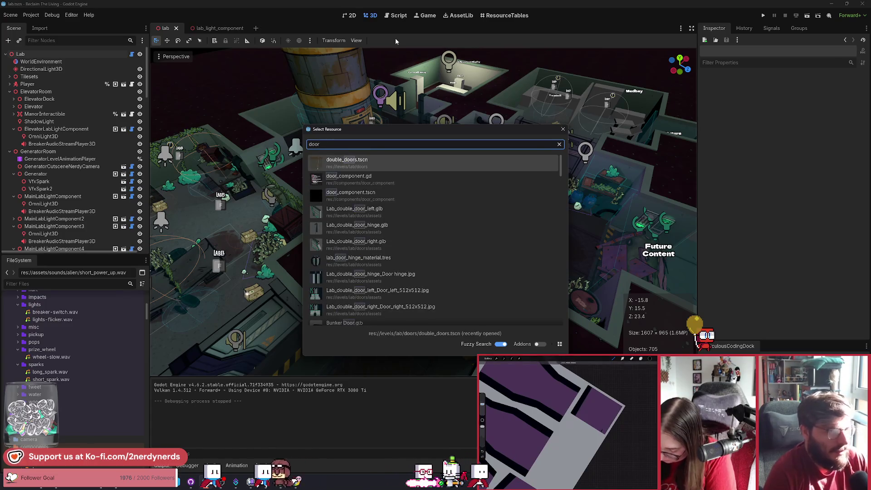
{"action": "key", "text": "Return"}
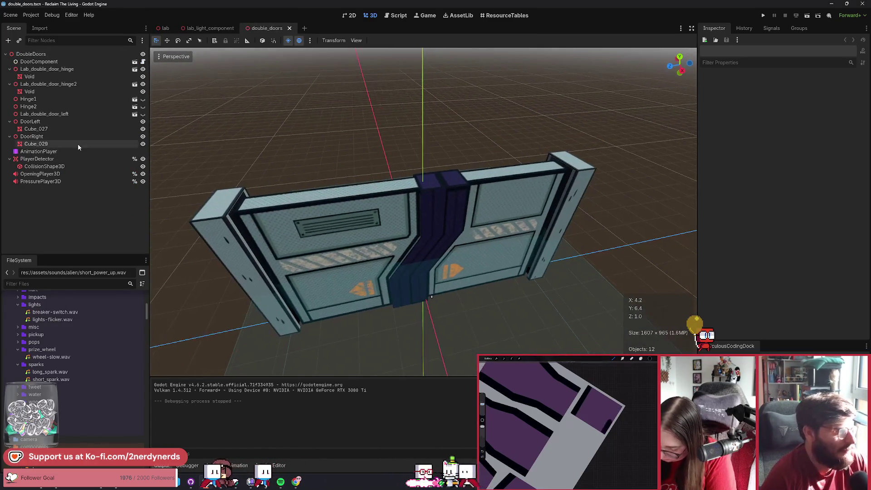
Step: Preview the AnimationPlayer's OPEN animation and inspect the PressurePlayer3D track
{"action": "left_click", "coordinate": [41, 151]}
{"action": "scroll", "coordinate": [333, 260], "scroll_direction": "up", "scroll_amount": 3}
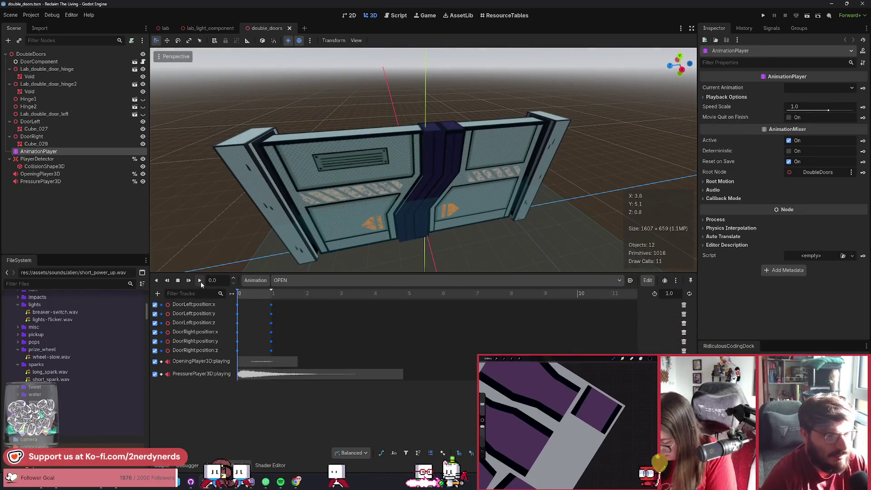
{"action": "left_click", "coordinate": [200, 280]}
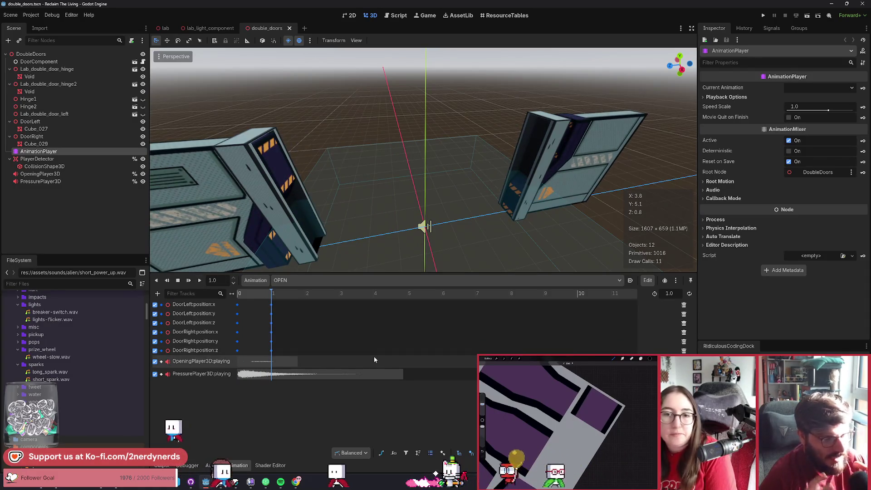
{"action": "double_click", "coordinate": [201, 374]}
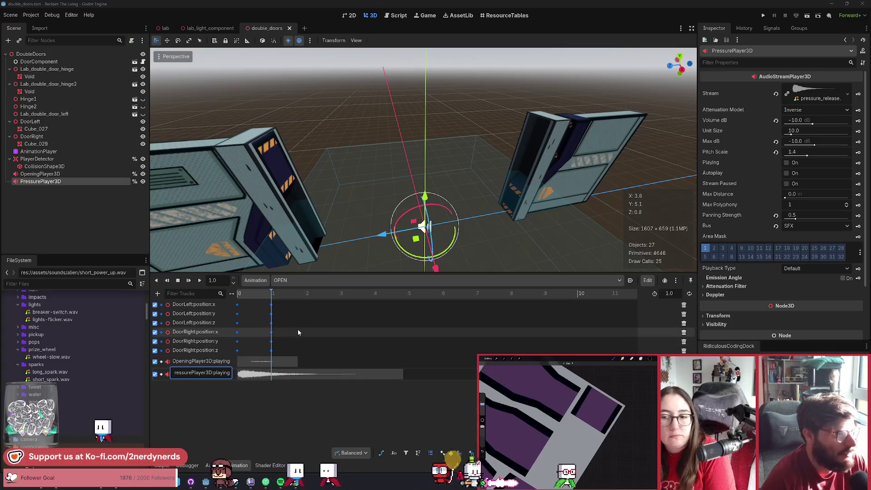
Step: Set PressurePlayer3D Volume dB to -15 and save the double_doors scene
{"action": "key", "text": "Escape"}
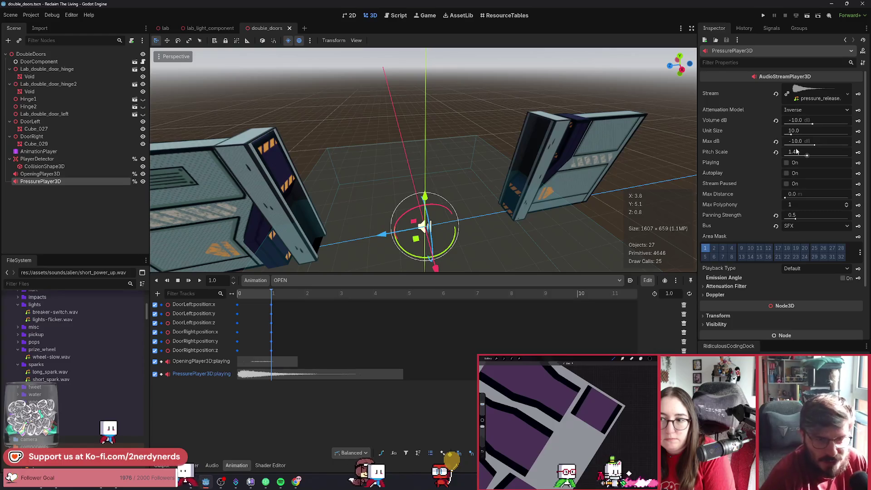
{"action": "key", "text": "BackSpace"}
{"action": "key", "text": "BackSpace"}
{"action": "key", "text": "BackSpace"}
{"action": "type", "text": "5"}
{"action": "key", "text": "Return"}
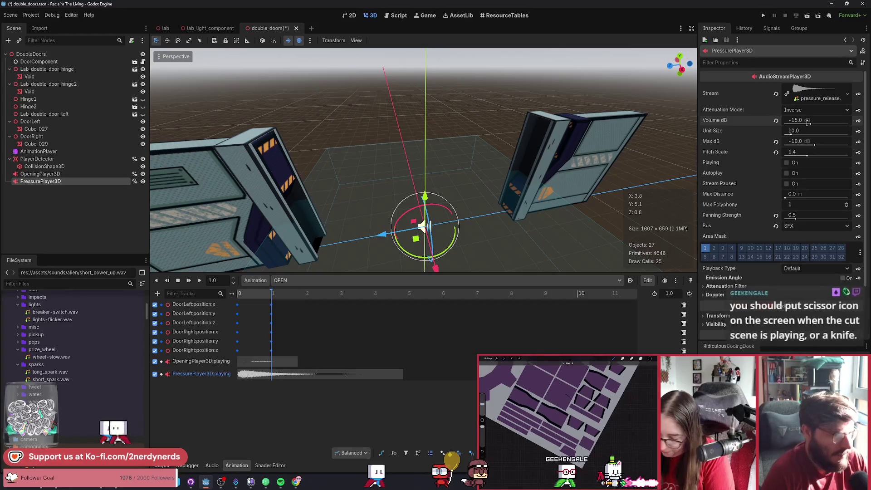
{"action": "key", "text": "ctrl+s"}
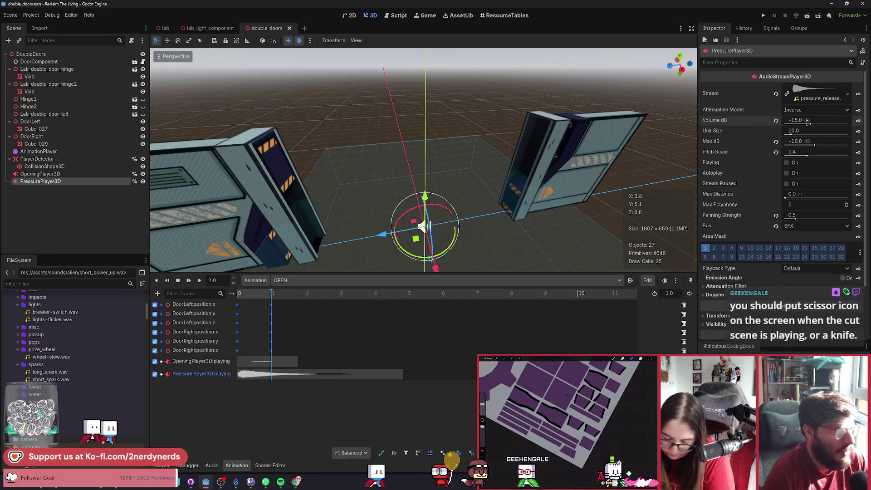
Step: Keep OPEN as the current animation in the animation dropdown
{"action": "left_click", "coordinate": [290, 280]}
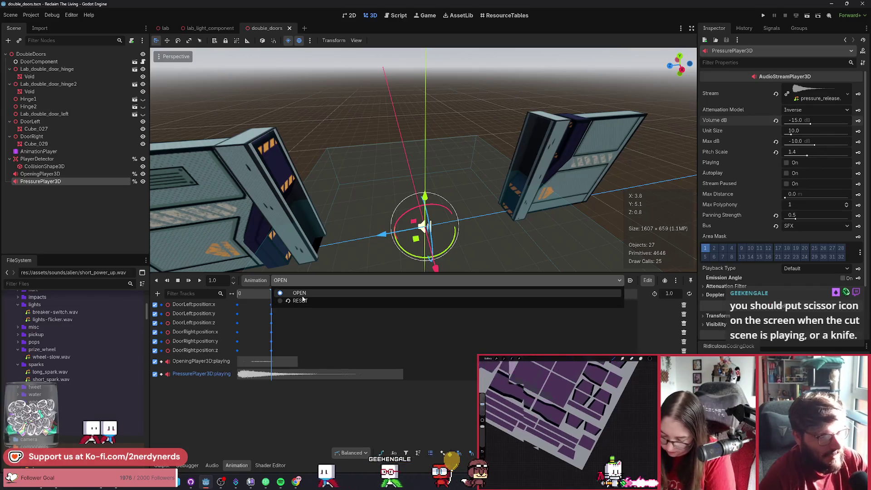
{"action": "left_click", "coordinate": [300, 292]}
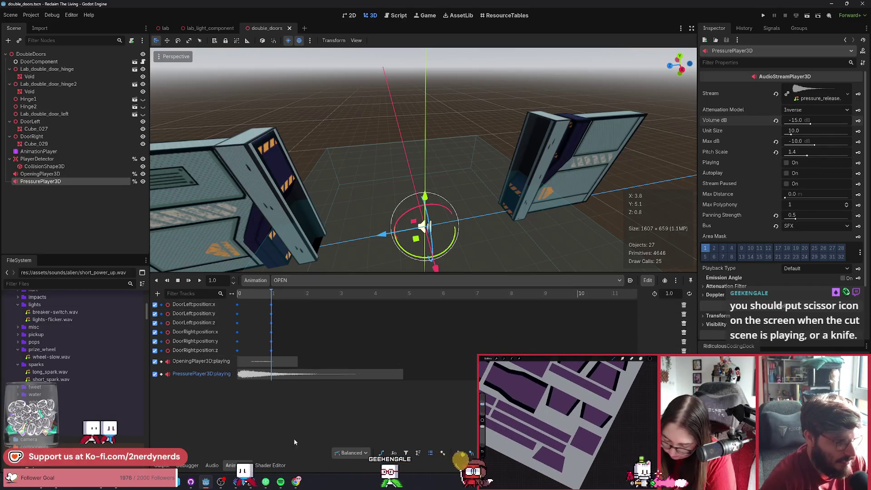
{"action": "left_click", "coordinate": [255, 282]}
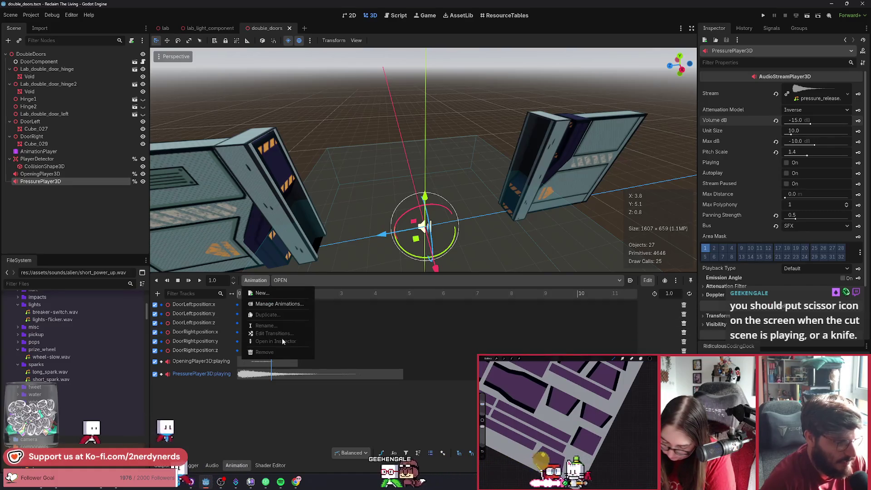
Step: Duplicate the OPEN animation as a new animation named CLOSE
{"action": "left_click", "coordinate": [260, 282]}
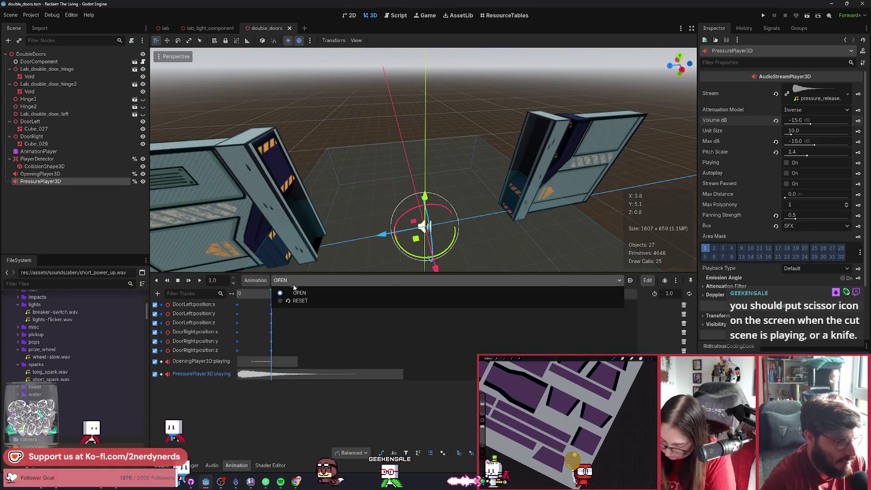
{"action": "left_click", "coordinate": [256, 280]}
{"action": "left_click", "coordinate": [268, 282]}
{"action": "left_click", "coordinate": [281, 280]}
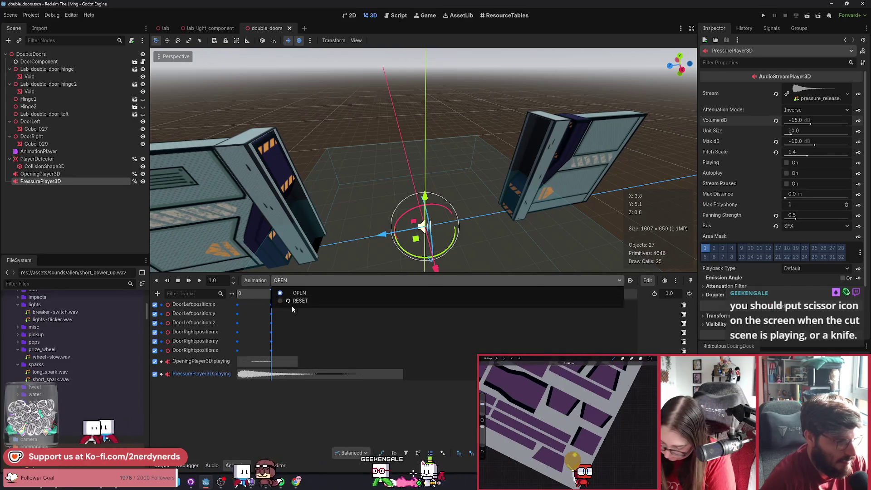
{"action": "left_click", "coordinate": [292, 306]}
{"action": "left_click", "coordinate": [292, 280]}
{"action": "left_click", "coordinate": [290, 301]}
{"action": "left_click", "coordinate": [255, 280]}
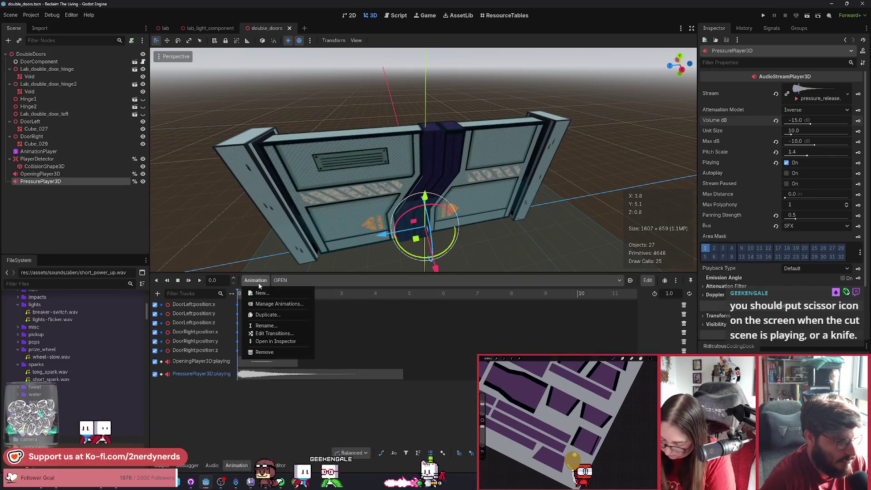
{"action": "left_click", "coordinate": [268, 312]}
{"action": "type", "text": "CLOSE"}
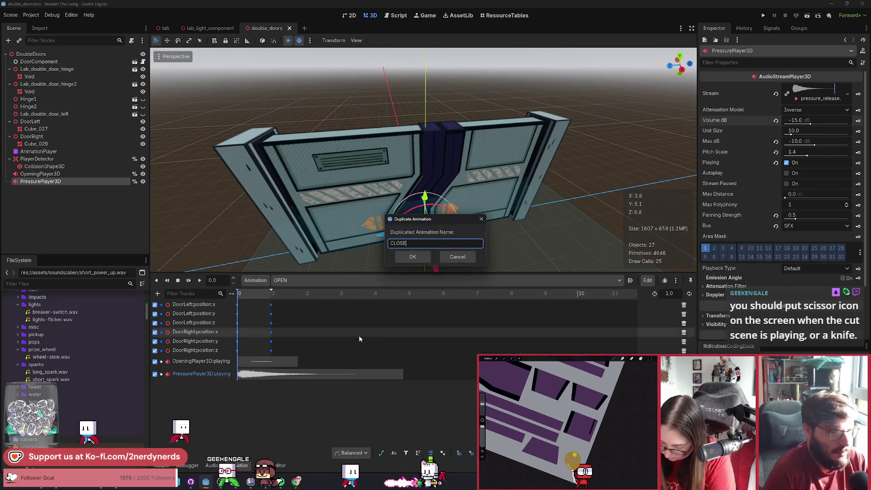
{"action": "key", "text": "Return"}
{"action": "left_click_drag", "start_coordinate": [404, 204], "coordinate": [435, 204]}
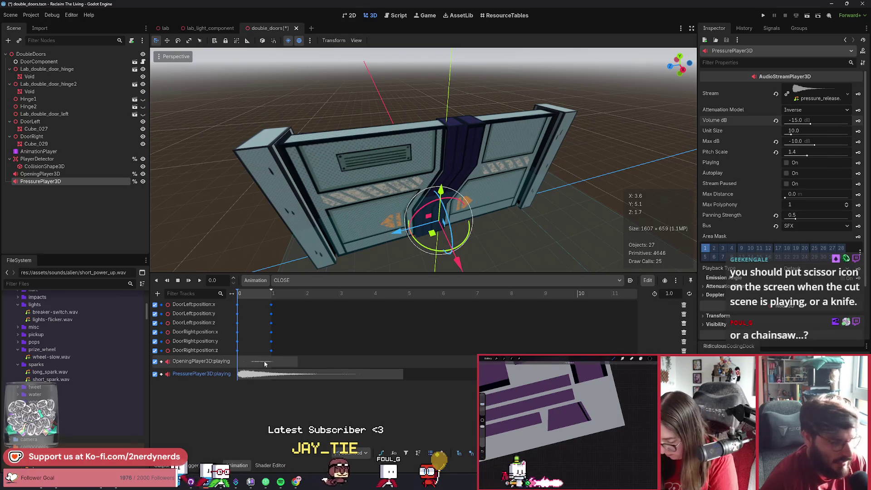
Step: Delete the pressure sound key from the CLOSE animation
{"action": "left_click", "coordinate": [245, 374]}
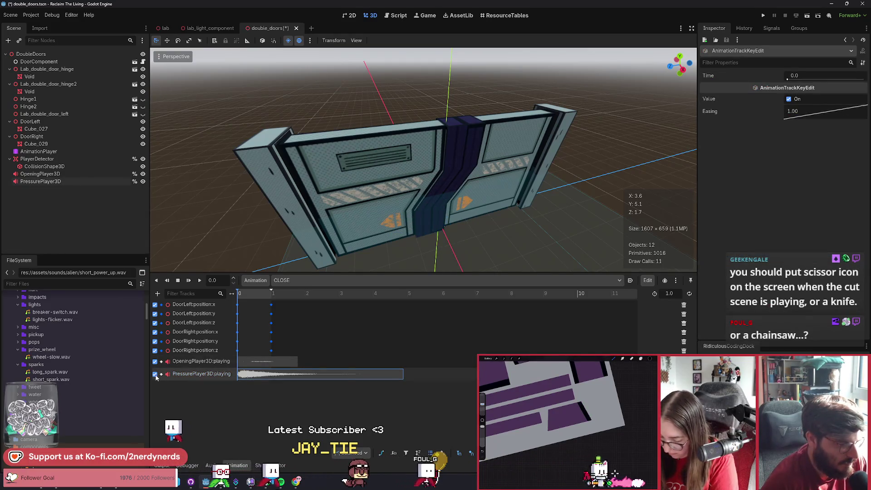
{"action": "key", "text": "Delete"}
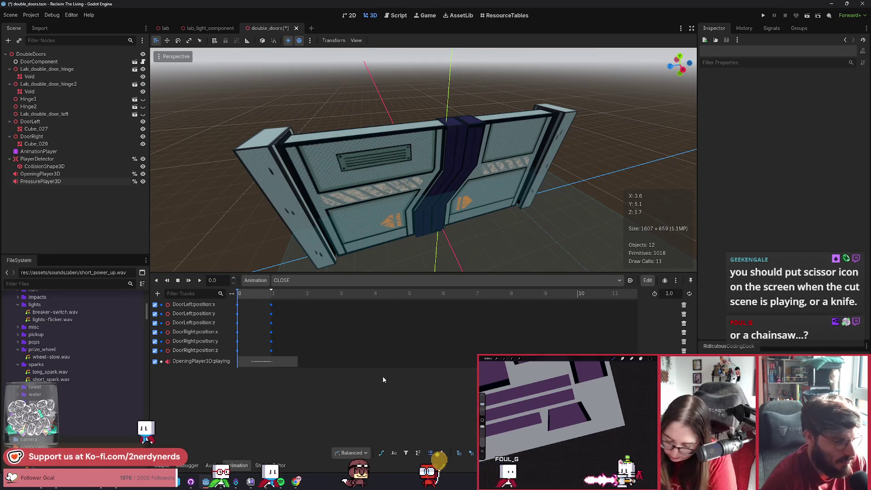
{"action": "left_click", "coordinate": [200, 280]}
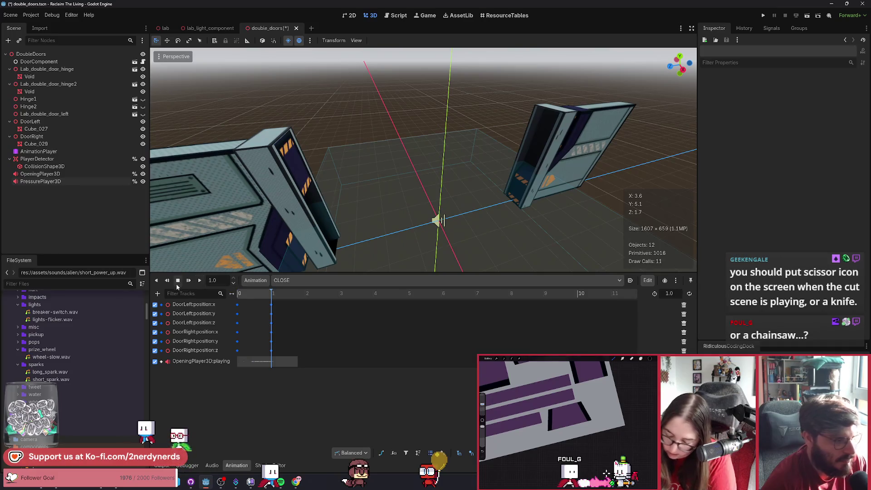
Step: Play back the CLOSE animation from its start to check the door motion
{"action": "left_click_drag", "start_coordinate": [195, 254], "coordinate": [236, 252]}
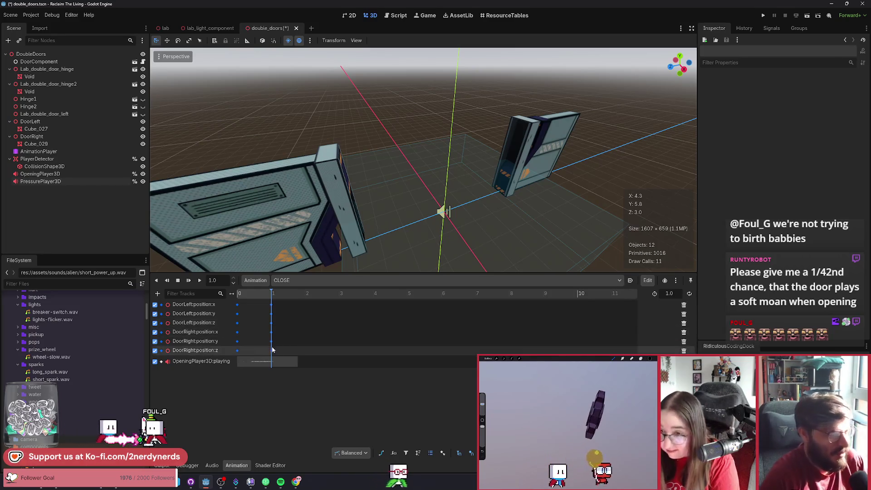
{"action": "key", "text": "a"}
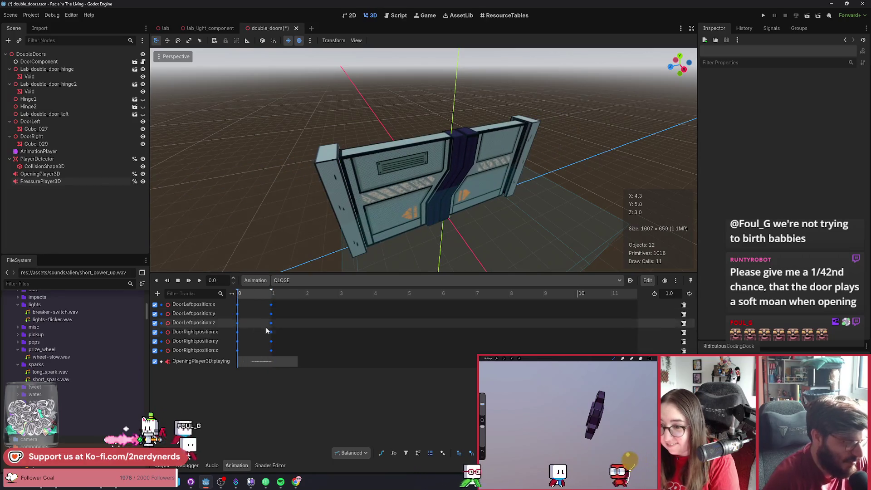
{"action": "left_click", "coordinate": [199, 281]}
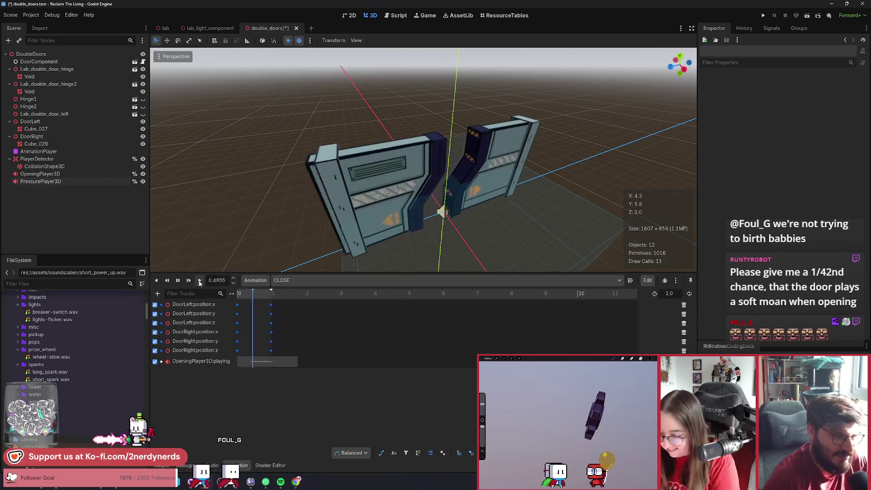
{"action": "left_click", "coordinate": [178, 281]}
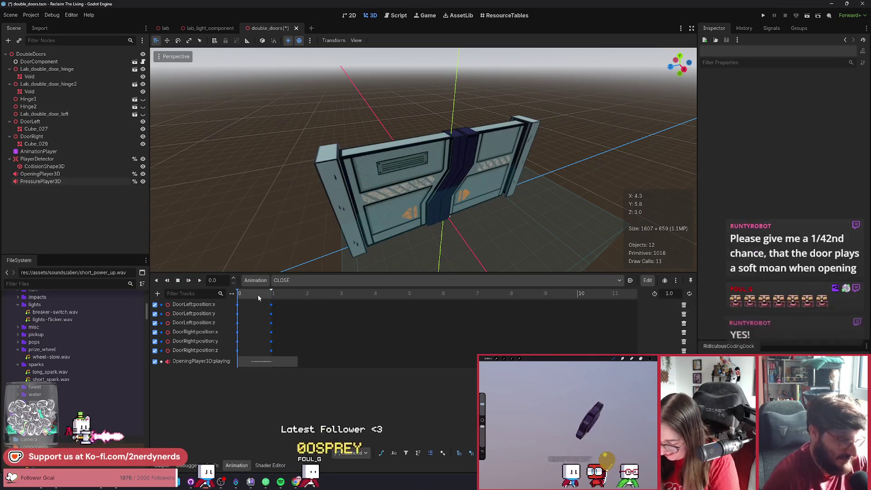
{"action": "left_click", "coordinate": [189, 280]}
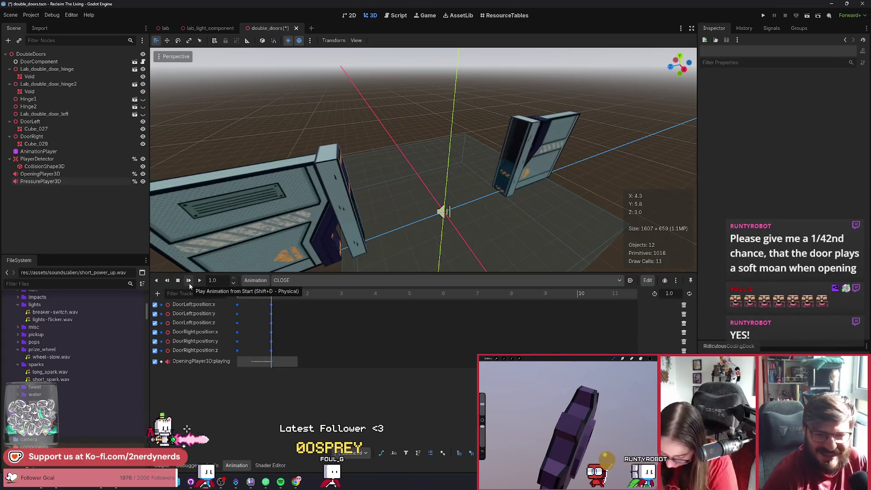
{"action": "left_click", "coordinate": [200, 281]}
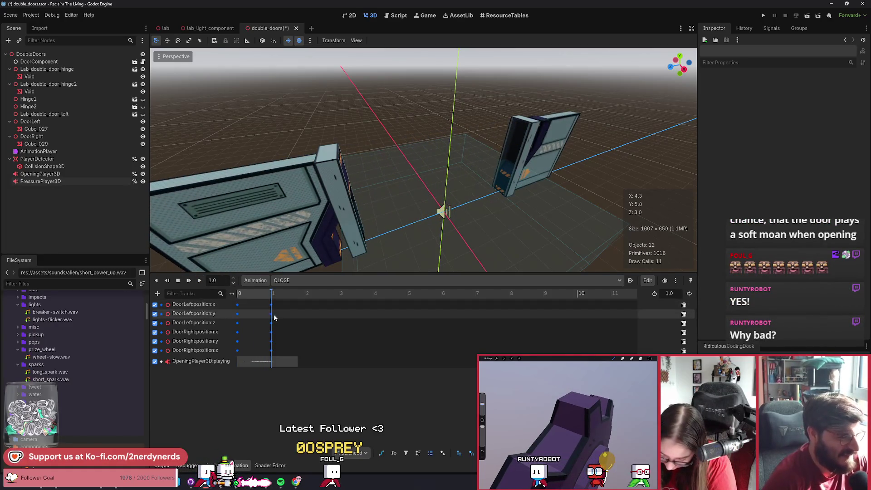
{"action": "left_click", "coordinate": [271, 350]}
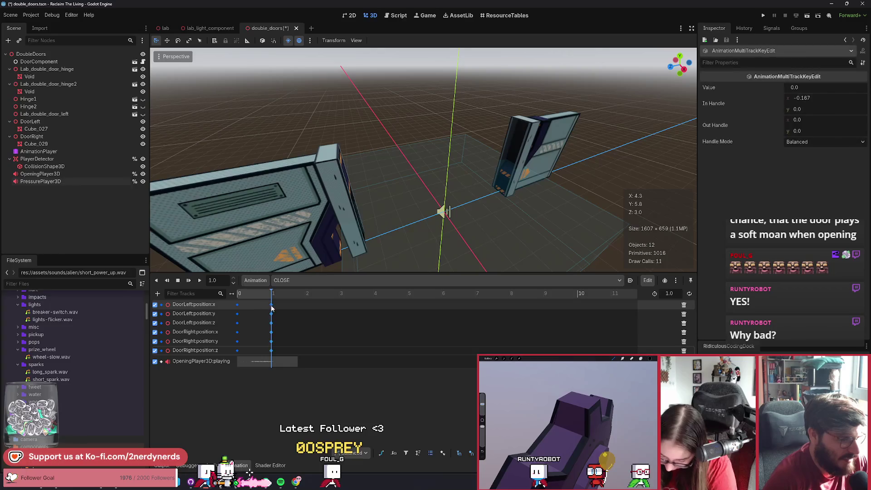
Step: Reverse all six door tracks' keys with Scale From Cursor at ratio -1
{"action": "left_click_drag", "start_coordinate": [284, 351], "coordinate": [226, 302]}
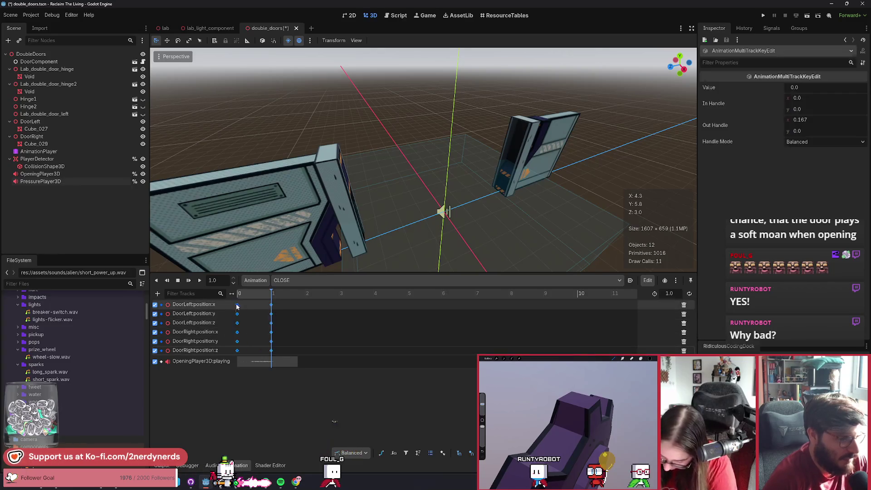
{"action": "left_click", "coordinate": [648, 280]}
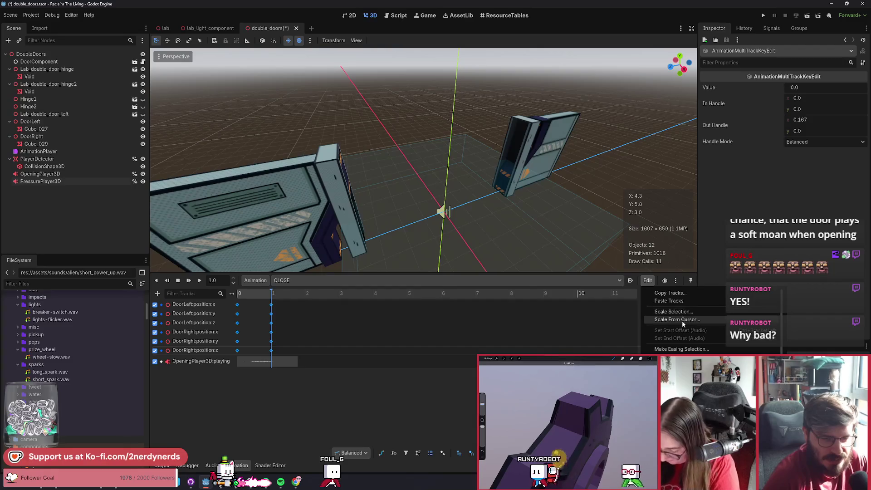
{"action": "left_click", "coordinate": [673, 312]}
{"action": "key", "text": "Return"}
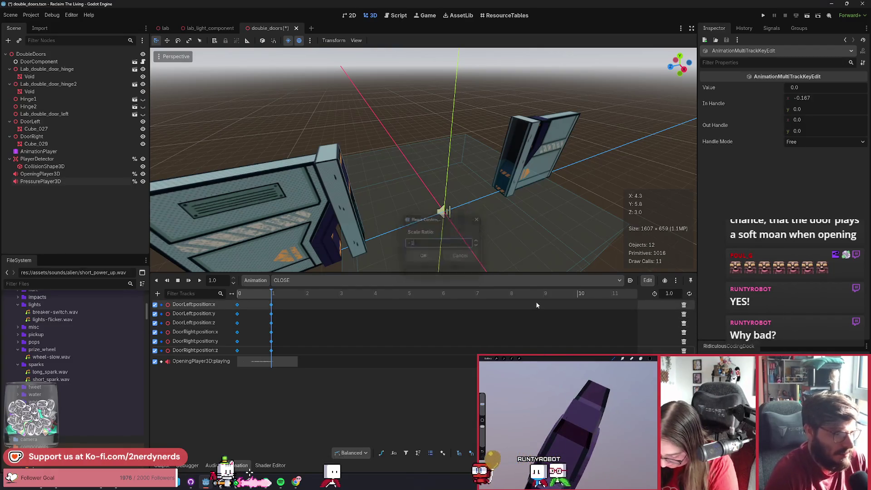
{"action": "left_click", "coordinate": [234, 295]}
{"action": "left_click_drag", "start_coordinate": [234, 296], "coordinate": [223, 284]}
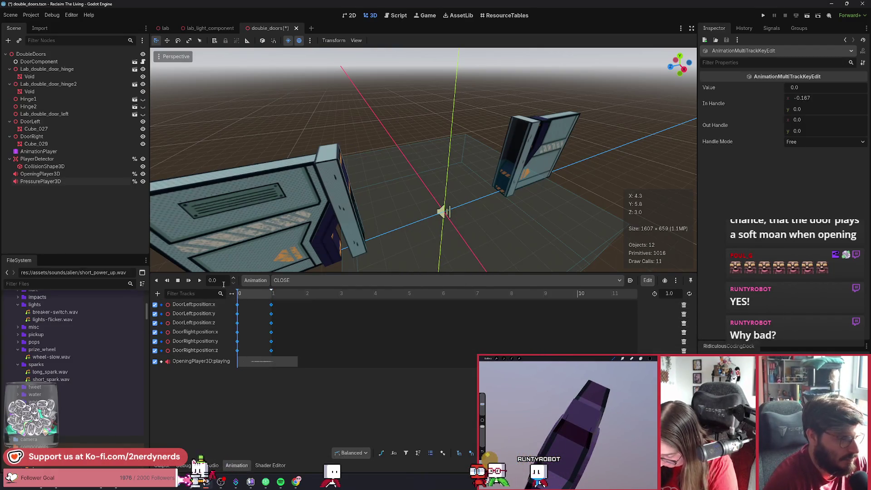
Step: Replay the reversed CLOSE animation and group tracks by door node
{"action": "left_click", "coordinate": [200, 280]}
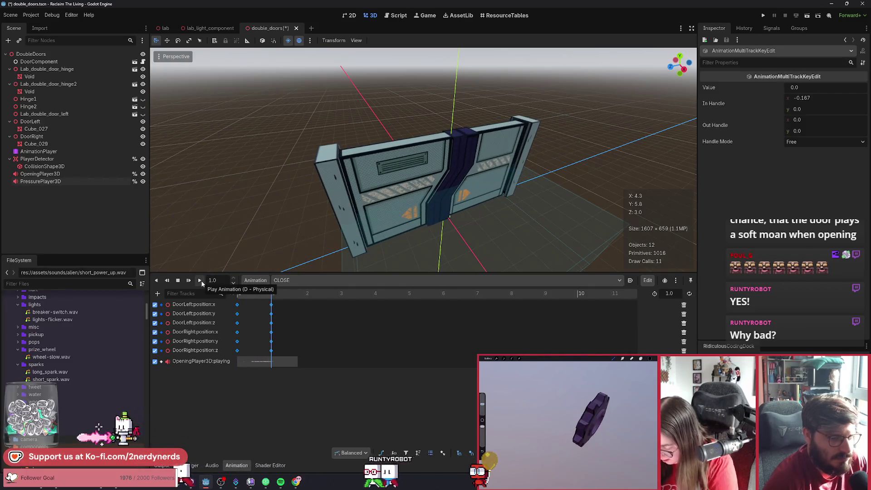
{"action": "left_click", "coordinate": [201, 281]}
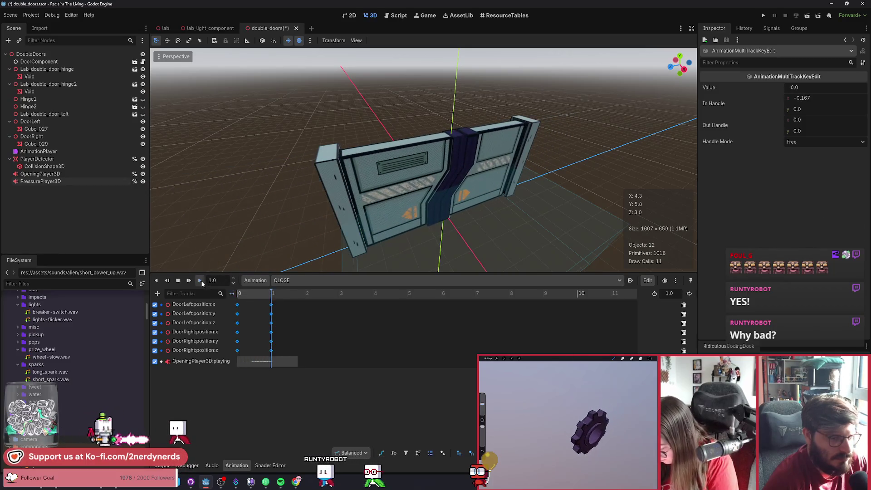
{"action": "left_click", "coordinate": [200, 280]}
{"action": "left_click", "coordinate": [200, 280]}
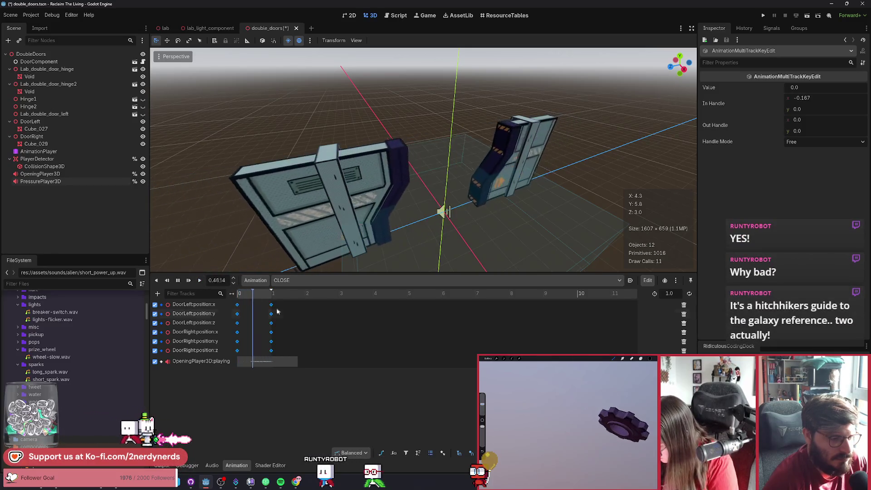
{"action": "left_click", "coordinate": [430, 454]}
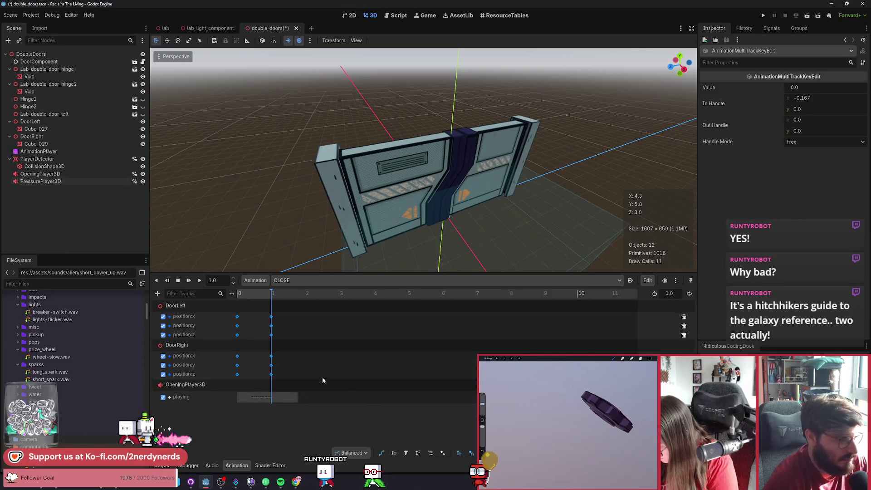
Step: Preview CLOSE around 0.3 seconds, play it, then load the OPEN animation
{"action": "left_click_drag", "start_coordinate": [248, 295], "coordinate": [274, 305]}
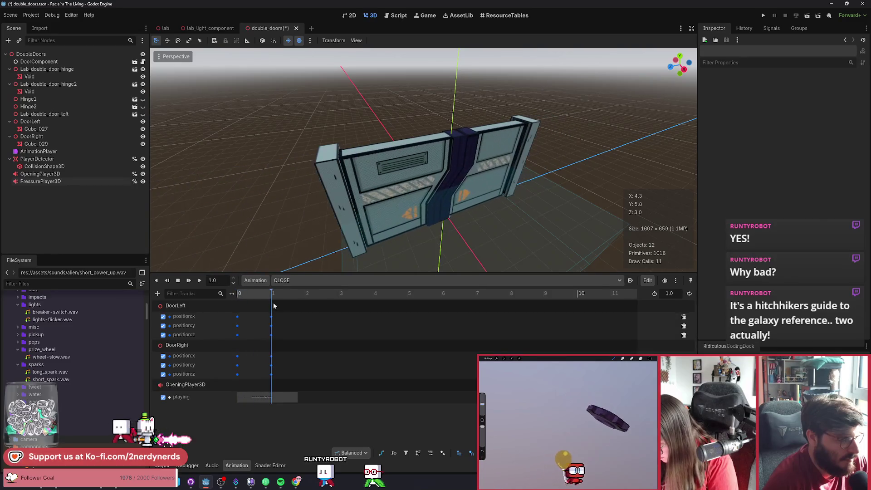
{"action": "key", "text": "shift+d"}
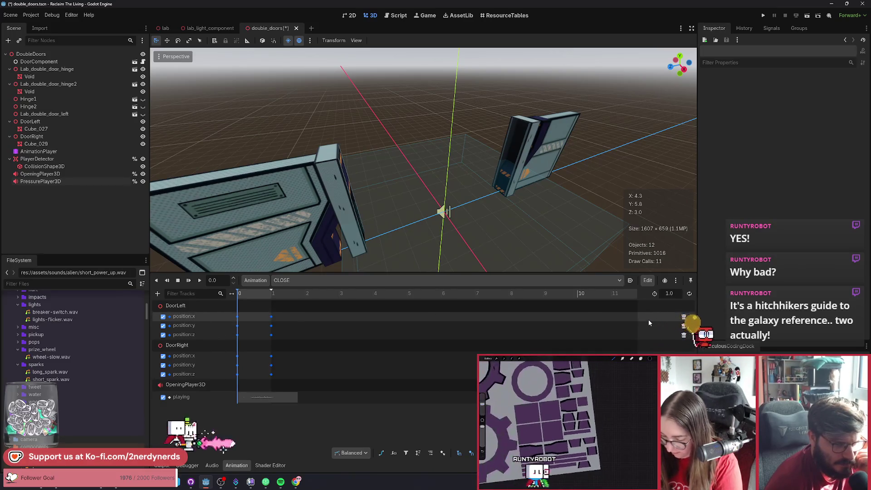
{"action": "left_click", "coordinate": [304, 278]}
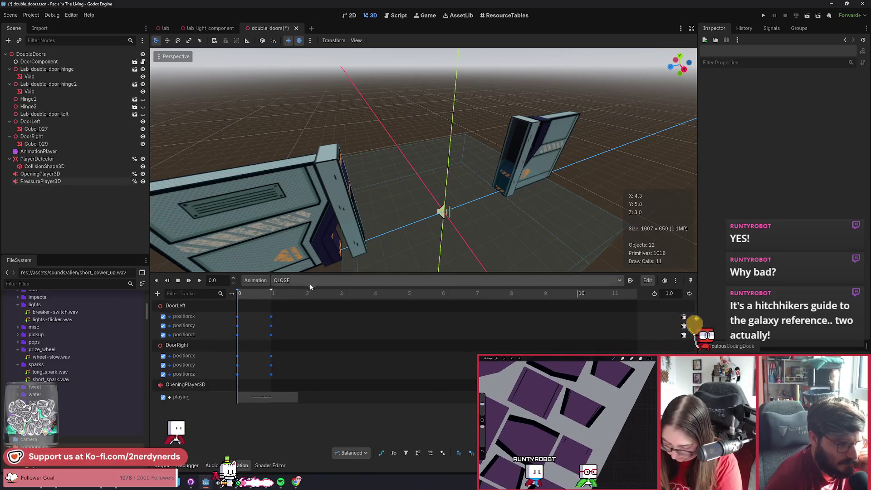
{"action": "left_click", "coordinate": [312, 301]}
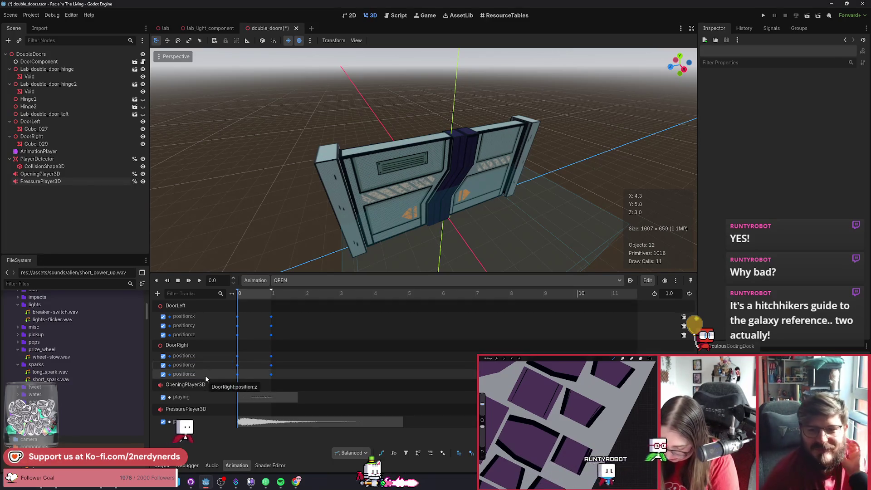
Step: Check a DoorLeft position:z key value and list the CLOSE, OPEN and RESET animations
{"action": "mouse_move", "coordinate": [274, 336]}
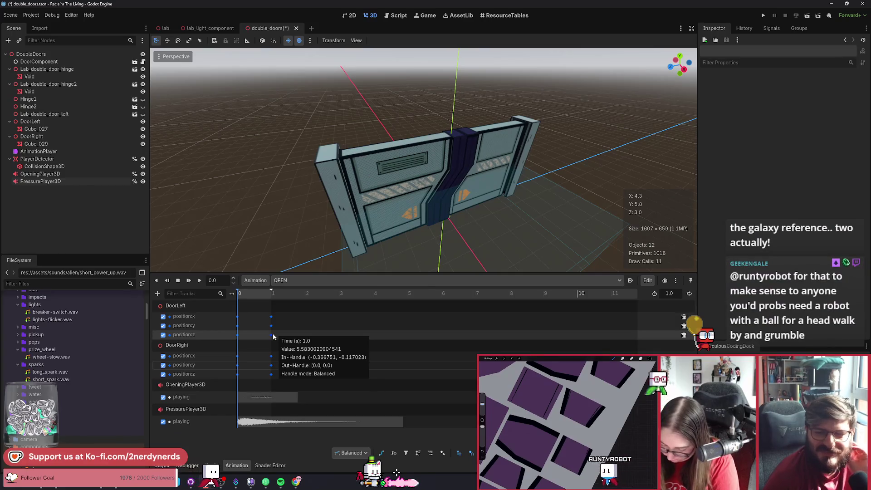
{"action": "left_click", "coordinate": [297, 281]}
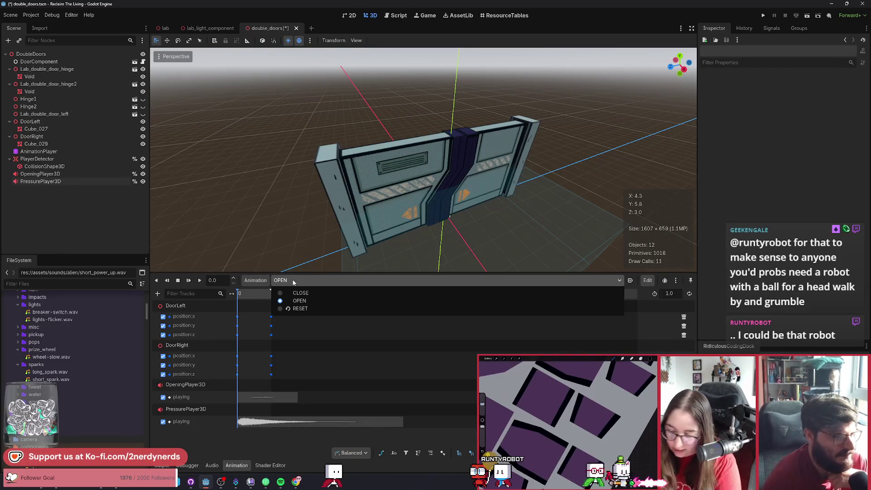
{"action": "left_click", "coordinate": [297, 282]}
{"action": "left_click", "coordinate": [200, 280]}
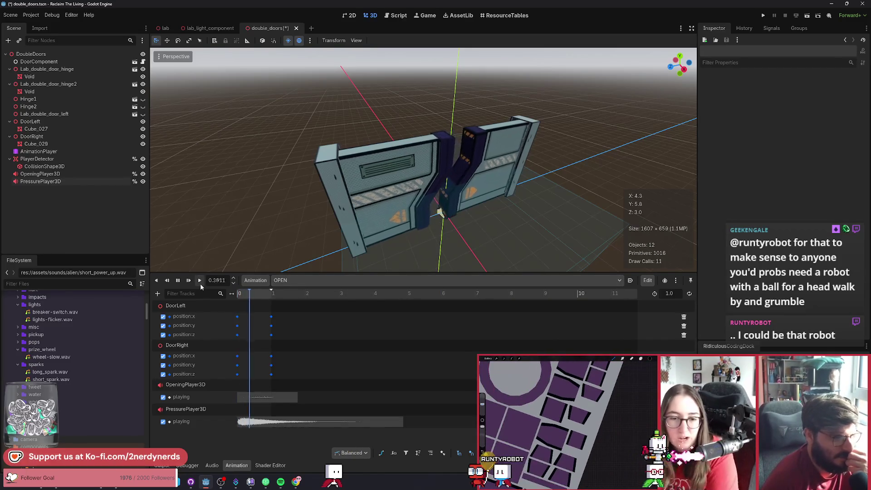
{"action": "left_click", "coordinate": [295, 281]}
{"action": "left_click", "coordinate": [304, 293]}
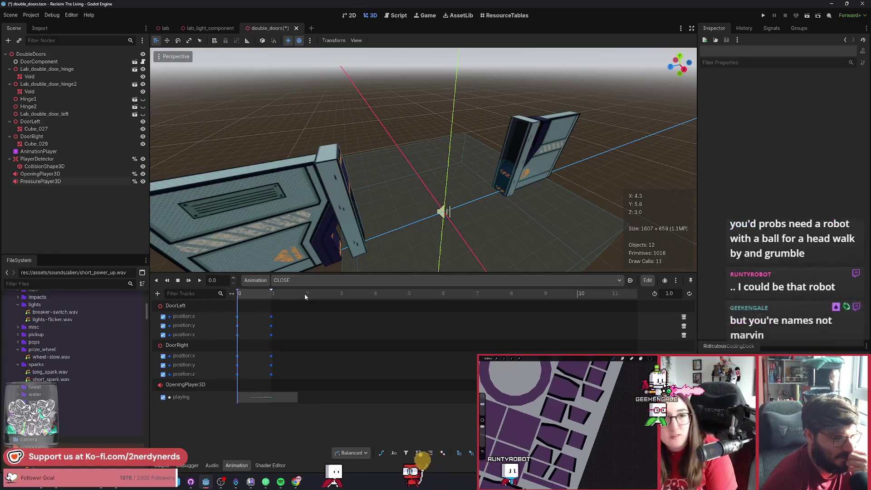
{"action": "left_click", "coordinate": [202, 283]}
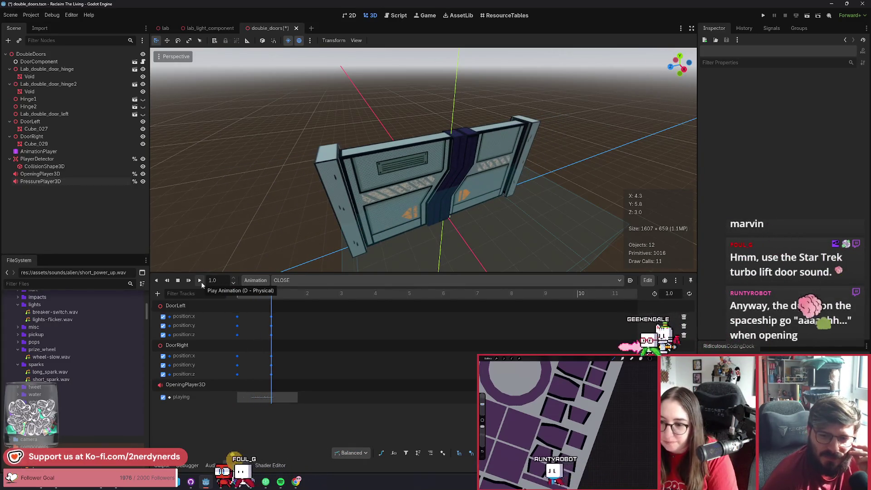
{"action": "left_click", "coordinate": [200, 280]}
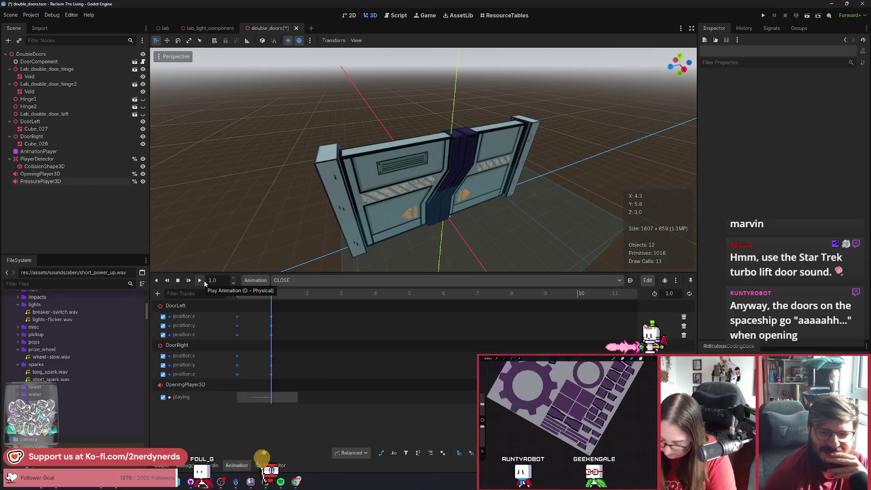
{"action": "left_click", "coordinate": [204, 284]}
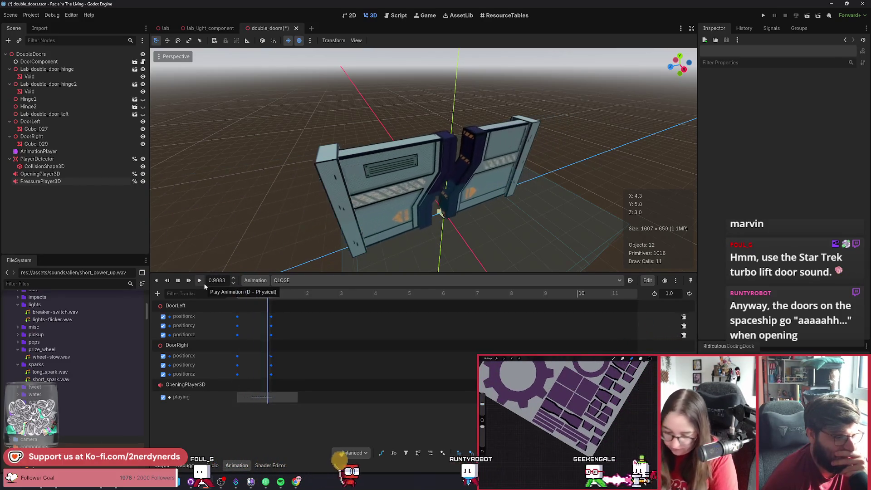
{"action": "left_click", "coordinate": [204, 284]}
{"action": "left_click", "coordinate": [204, 284]}
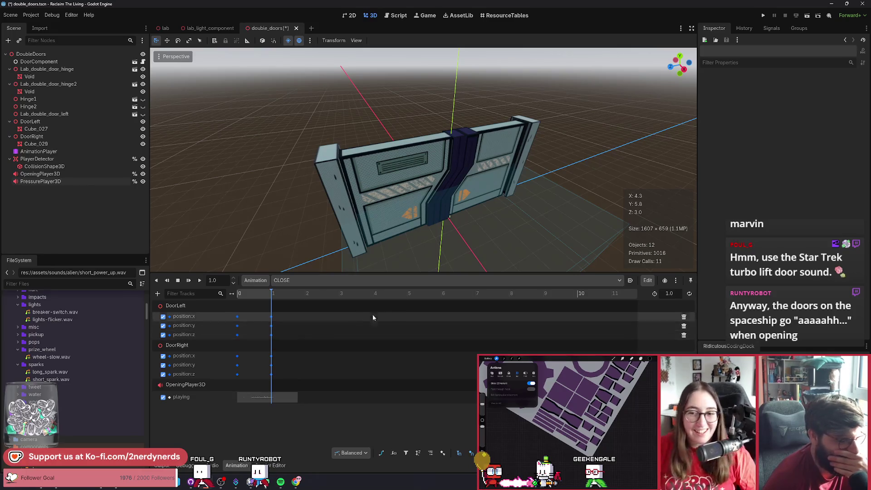
{"action": "left_click", "coordinate": [198, 281]}
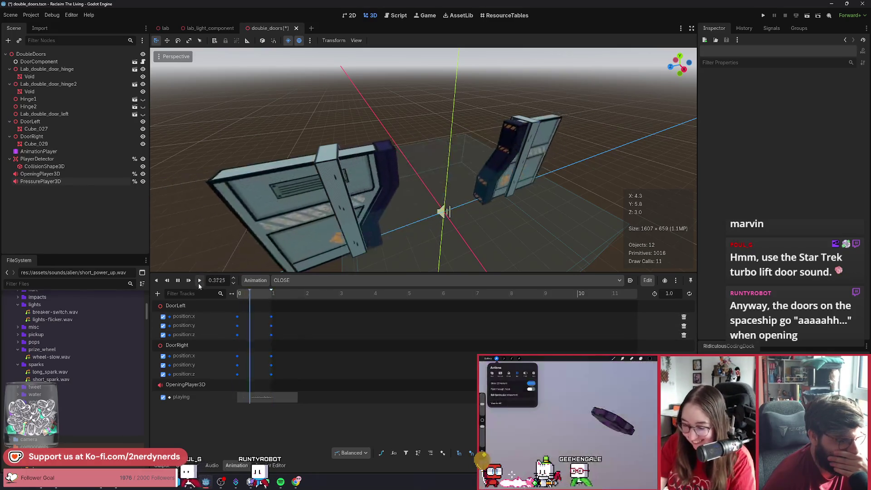
{"action": "left_click", "coordinate": [314, 282]}
{"action": "left_click", "coordinate": [295, 301]}
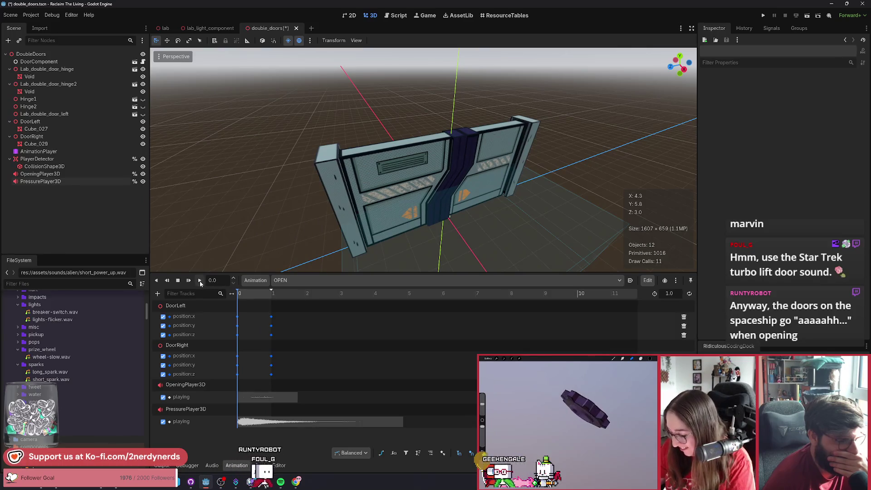
{"action": "left_click", "coordinate": [200, 281]}
{"action": "left_click", "coordinate": [200, 281]}
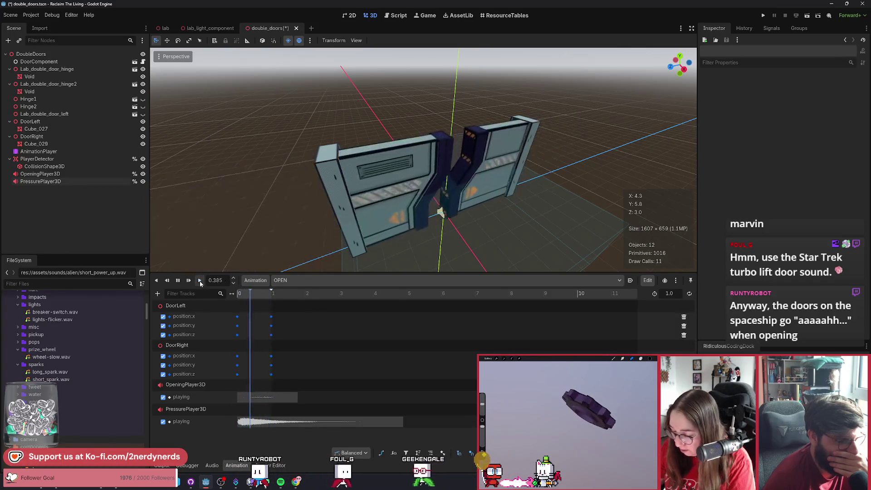
{"action": "left_click", "coordinate": [199, 281]}
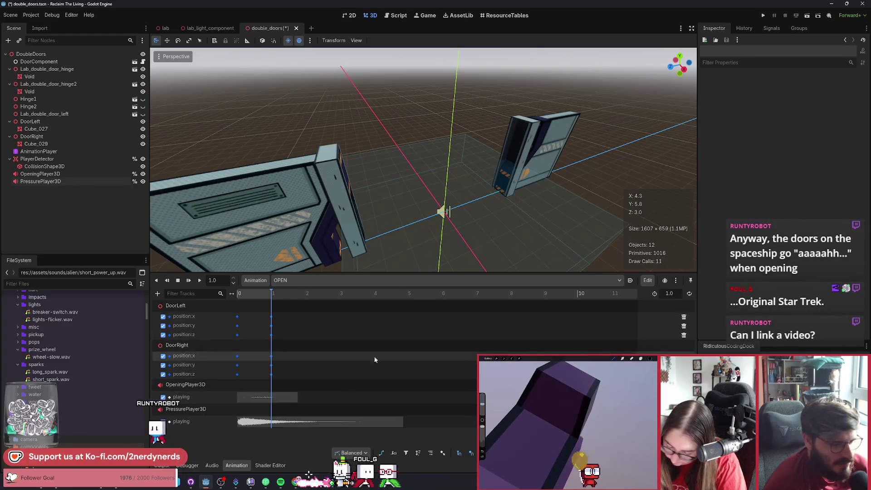
Step: Inspect DoorLeft's position:x key at 0 s and position:z key at 1.0 s in OPEN
{"action": "double_click", "coordinate": [188, 317]}
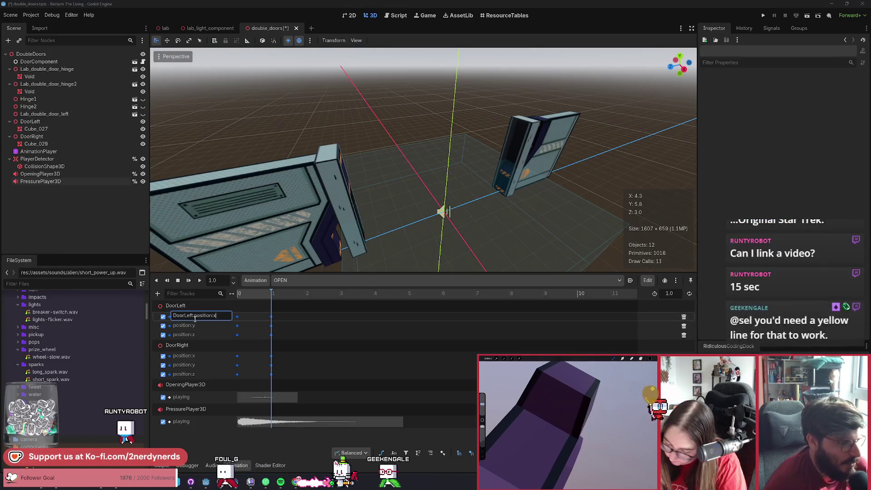
{"action": "left_click", "coordinate": [237, 316]}
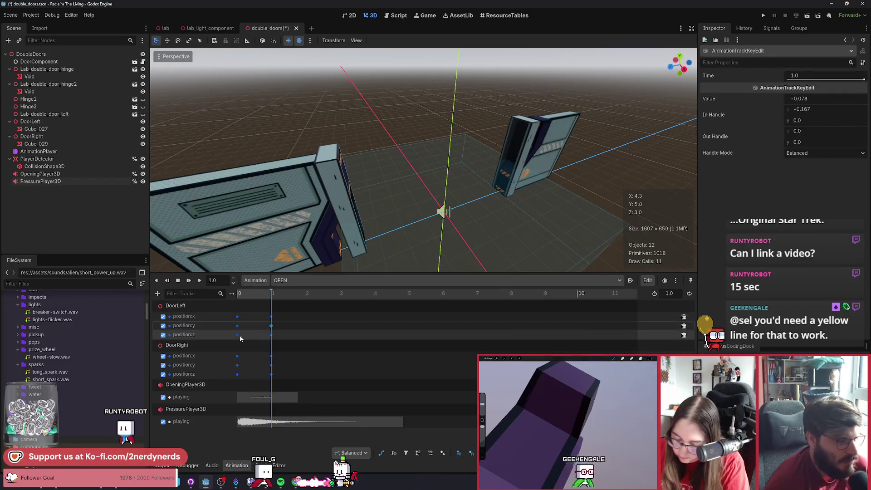
{"action": "mouse_move", "coordinate": [237, 338]}
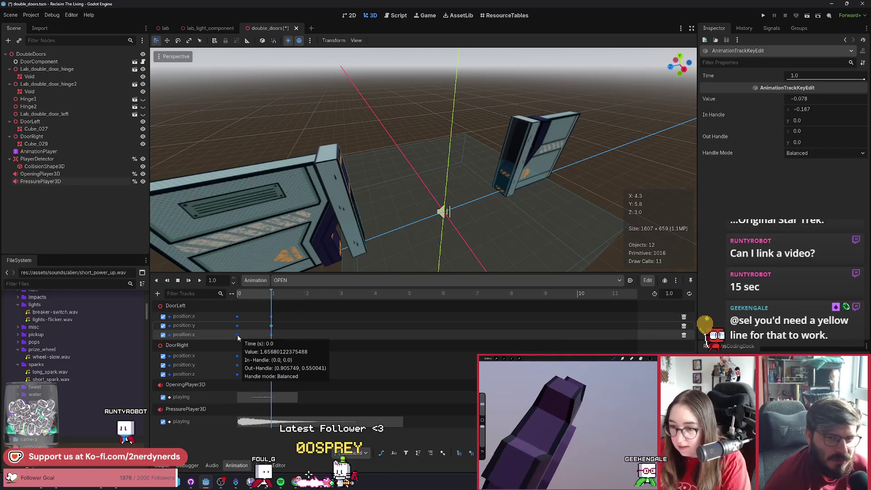
{"action": "left_click", "coordinate": [271, 336]}
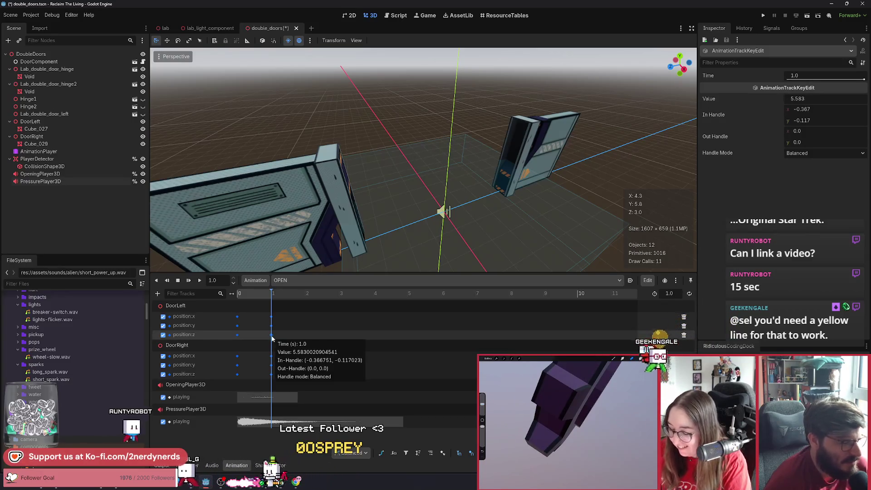
Step: Select DoorLeft and scrub the OPEN animation back to its closed pose at 0.0 s
{"action": "left_click", "coordinate": [182, 307]}
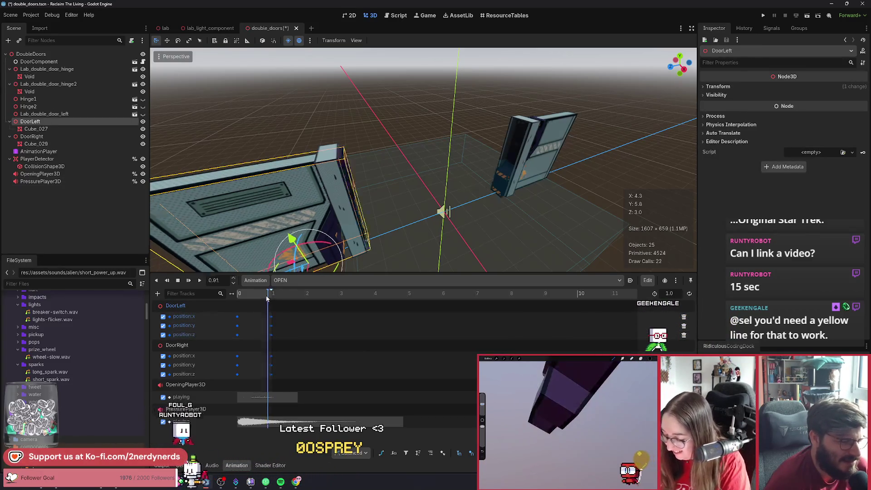
{"action": "mouse_move", "coordinate": [271, 294]}
{"action": "left_mouse_down"}
{"action": "mouse_move", "coordinate": [240, 294]}
{"action": "mouse_move", "coordinate": [263, 304]}
{"action": "mouse_move", "coordinate": [242, 304]}
{"action": "mouse_move", "coordinate": [263, 306]}
{"action": "left_mouse_up"}
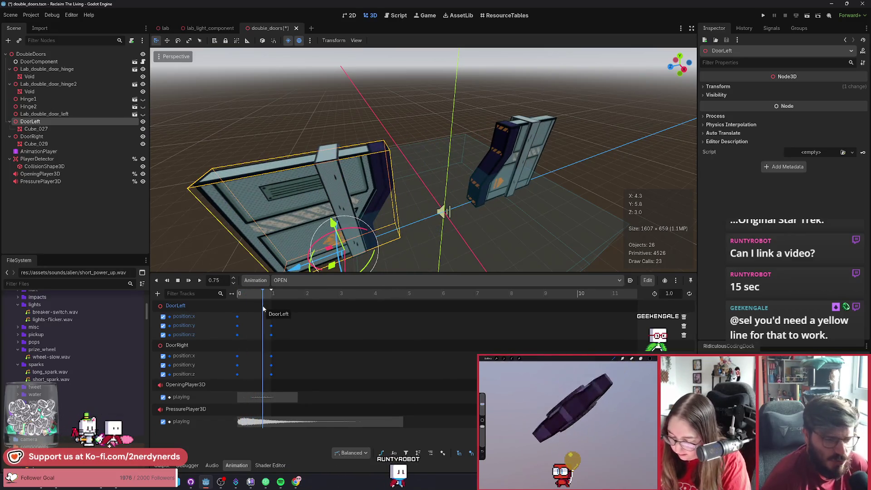
{"action": "left_click_drag", "start_coordinate": [248, 293], "coordinate": [235, 295]}
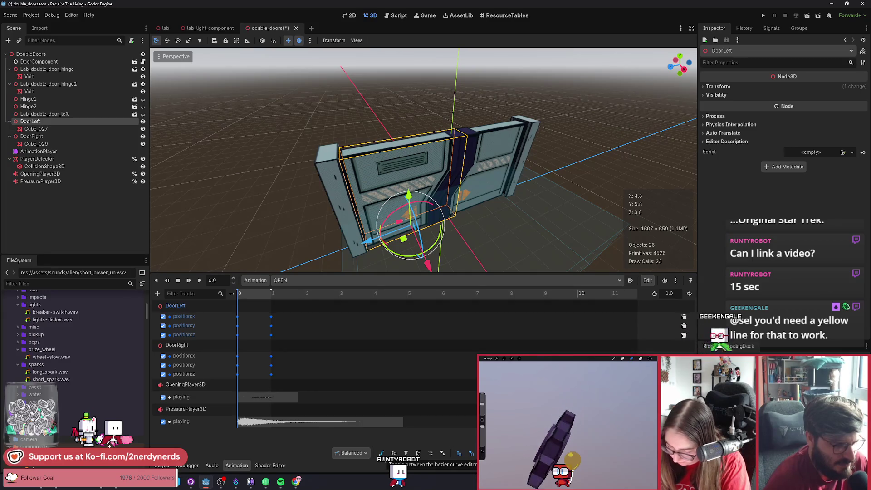
{"action": "left_click", "coordinate": [383, 458]}
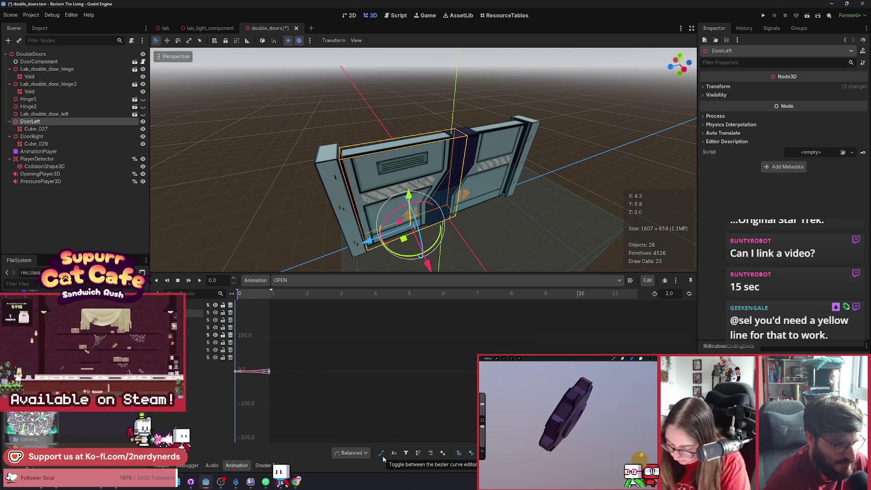
Step: Show the OPEN door tracks as bezier curves and frame all keyframes
{"action": "scroll", "coordinate": [274, 391], "scroll_direction": "up", "scroll_amount": 5}
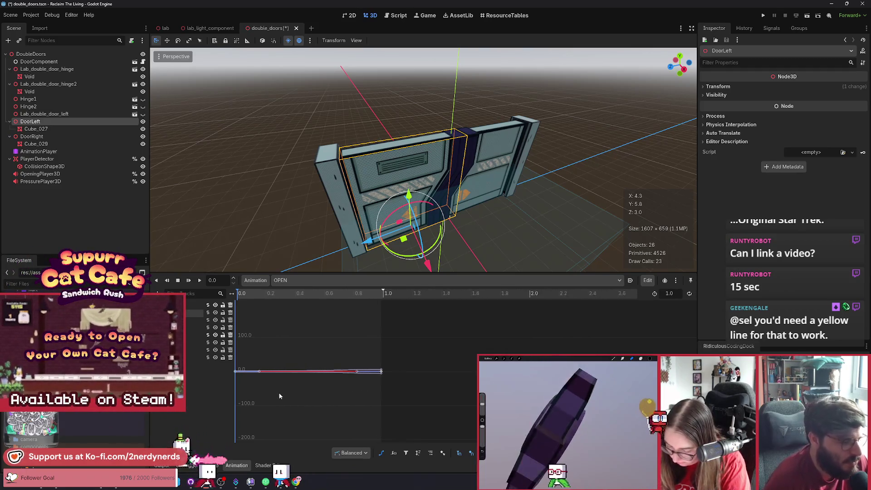
{"action": "left_click", "coordinate": [381, 452]}
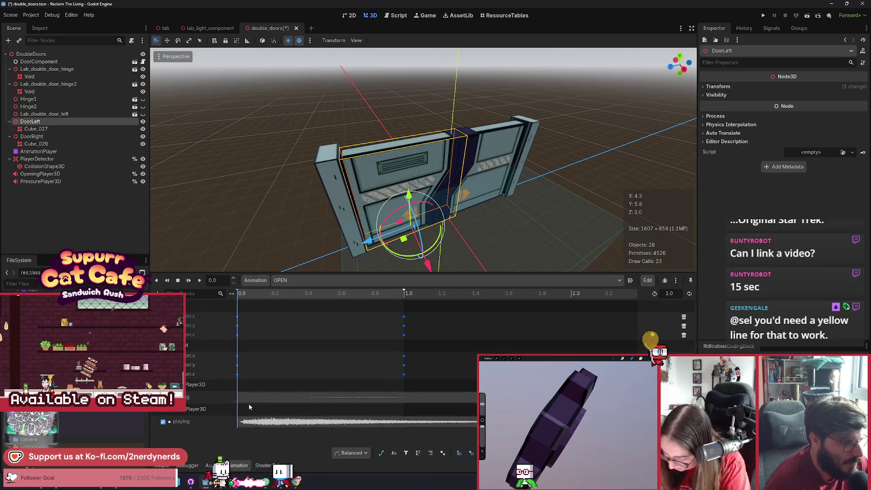
{"action": "left_click", "coordinate": [381, 454]}
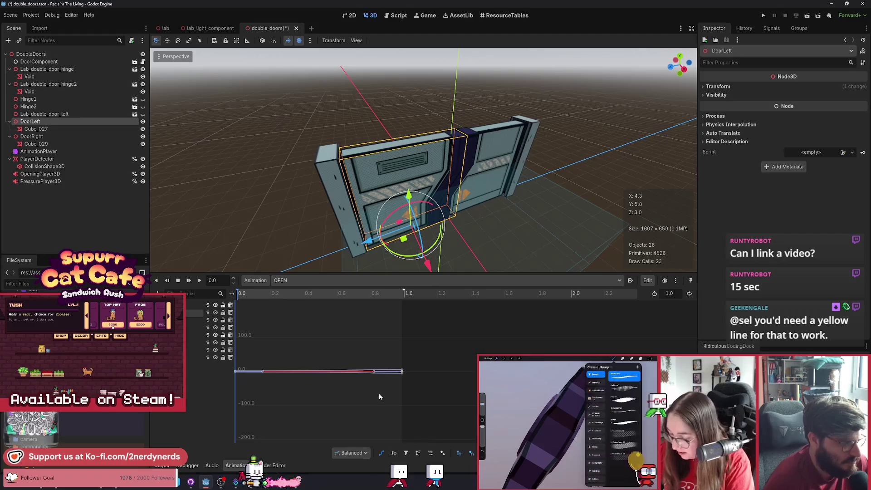
{"action": "scroll", "coordinate": [369, 392], "scroll_direction": "up", "scroll_amount": 4}
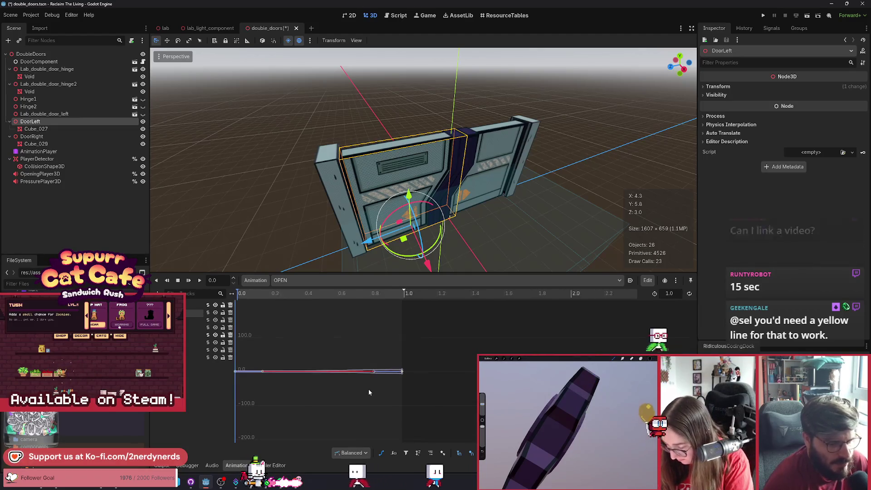
{"action": "scroll", "coordinate": [369, 388], "scroll_direction": "down", "scroll_amount": 4}
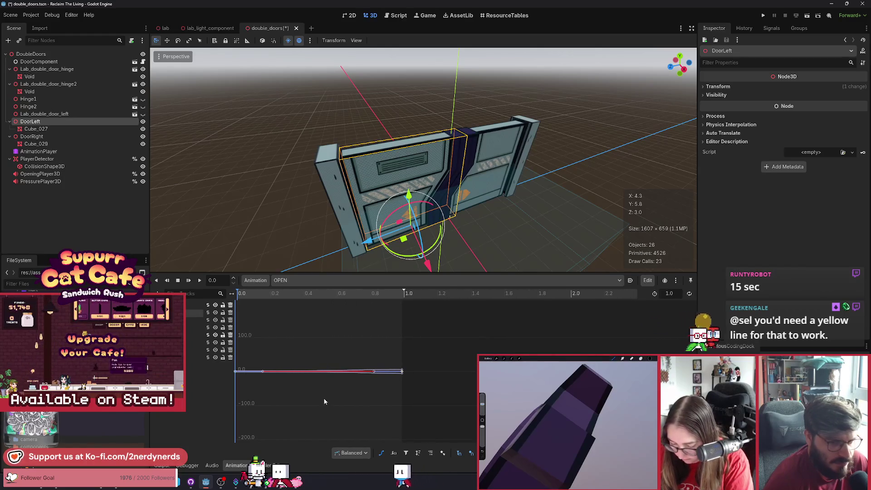
{"action": "scroll", "coordinate": [368, 388], "scroll_direction": "up", "scroll_amount": 3}
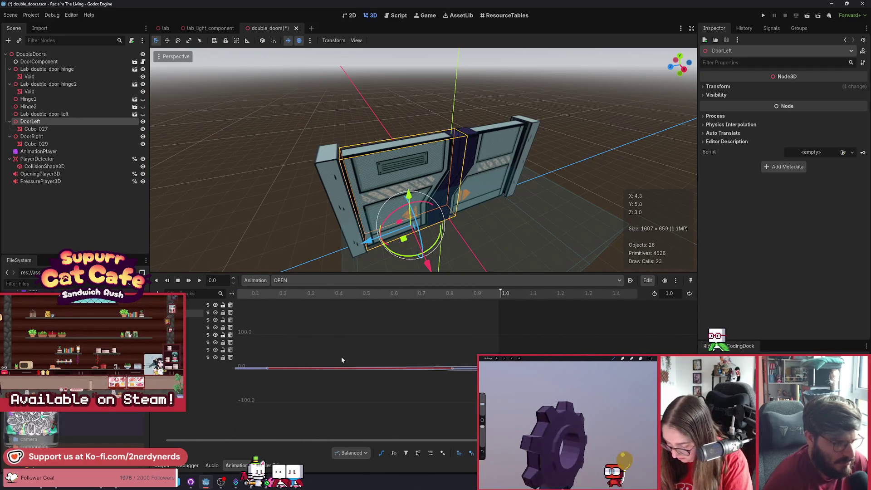
{"action": "key", "text": "f"}
{"action": "scroll", "coordinate": [342, 358], "scroll_direction": "up", "scroll_amount": 2}
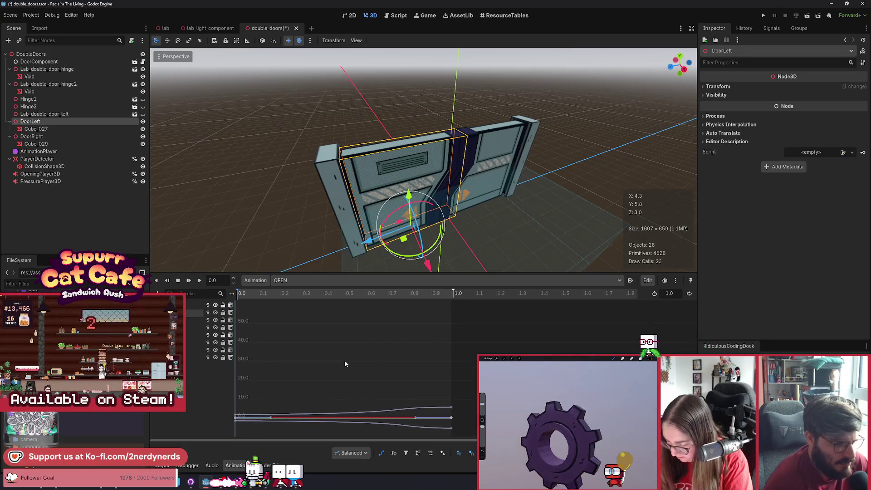
{"action": "scroll", "coordinate": [374, 377], "scroll_direction": "up", "scroll_amount": 2}
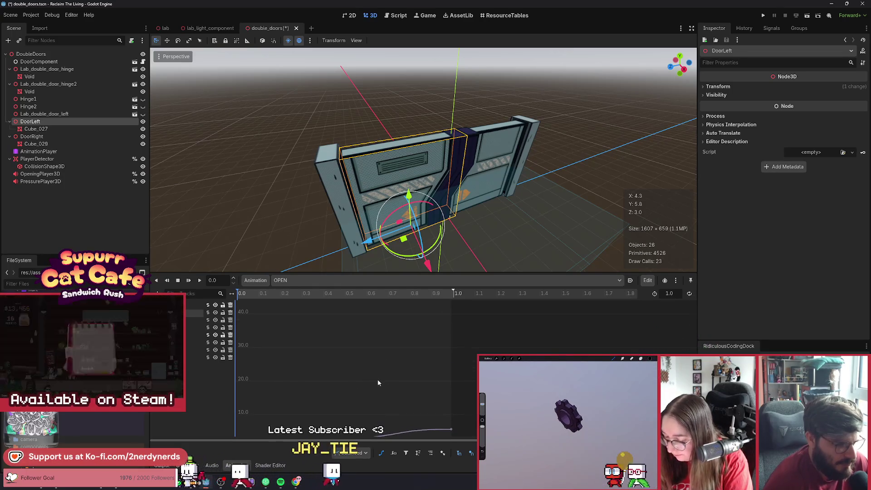
{"action": "scroll", "coordinate": [411, 399], "scroll_direction": "down", "scroll_amount": 2}
{"action": "scroll", "coordinate": [412, 399], "scroll_direction": "up", "scroll_amount": 2}
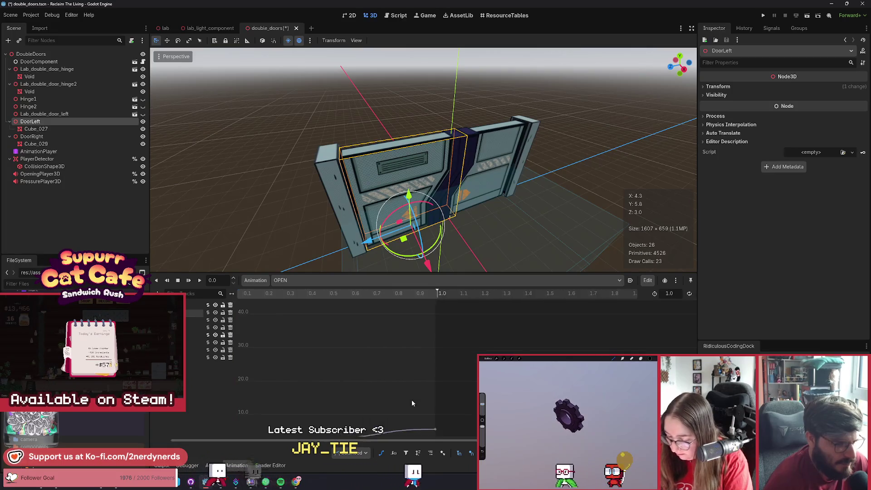
Step: Raise DoorLeft's position:z end key at 1.0 s to value 5.583
{"action": "left_click_drag", "start_coordinate": [408, 443], "coordinate": [351, 441]}
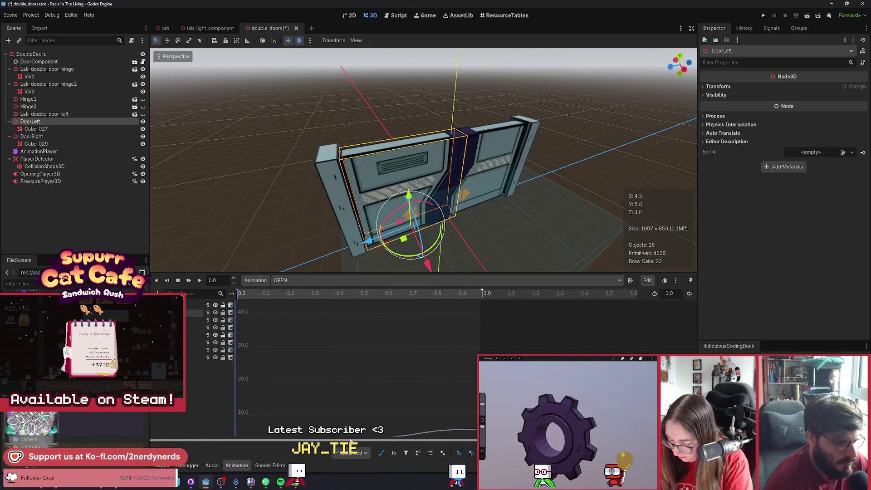
{"action": "scroll", "coordinate": [370, 377], "scroll_direction": "down", "scroll_amount": 2}
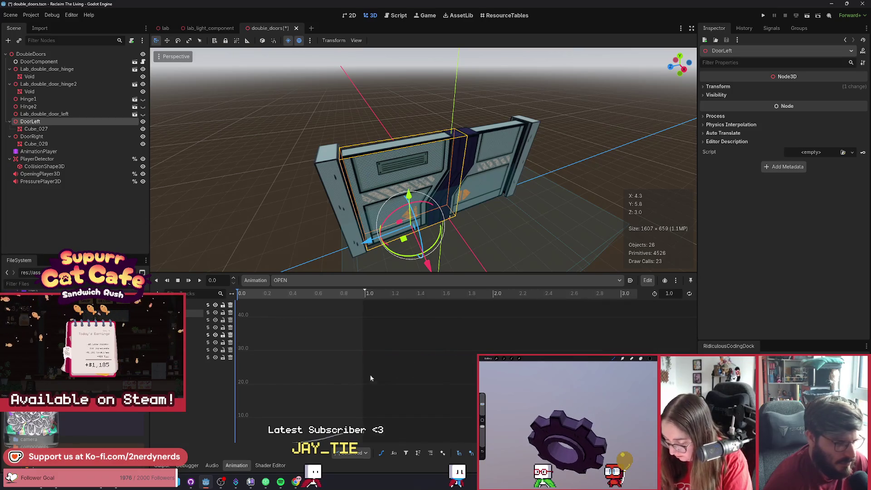
{"action": "scroll", "coordinate": [336, 388], "scroll_direction": "down", "scroll_amount": 5}
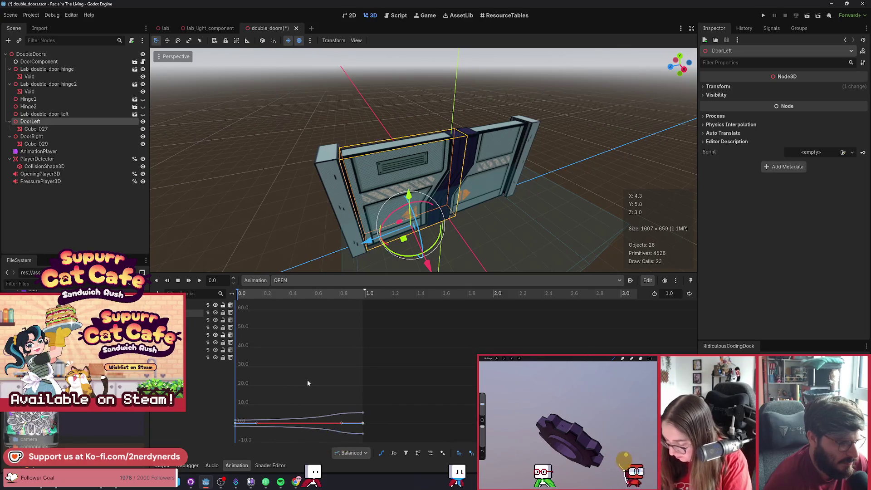
{"action": "left_click_drag", "start_coordinate": [363, 413], "coordinate": [368, 400]}
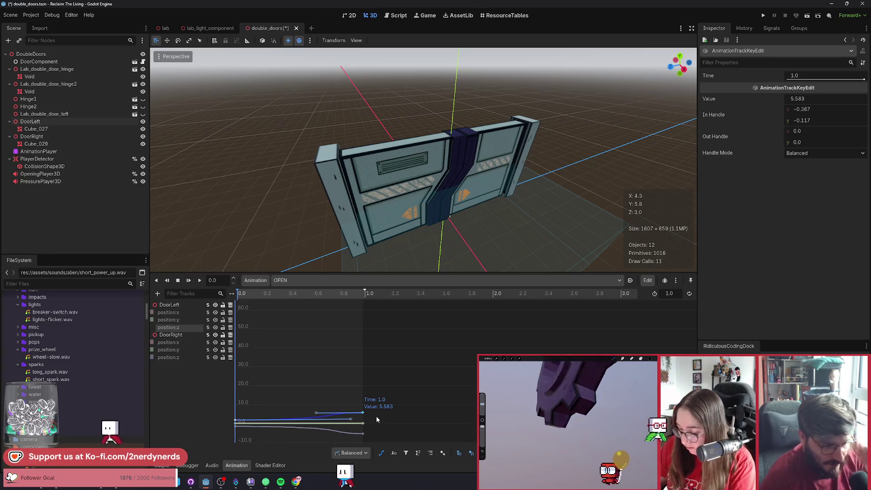
Step: Load the CLOSE animation and play it through three times
{"action": "left_click", "coordinate": [292, 280]}
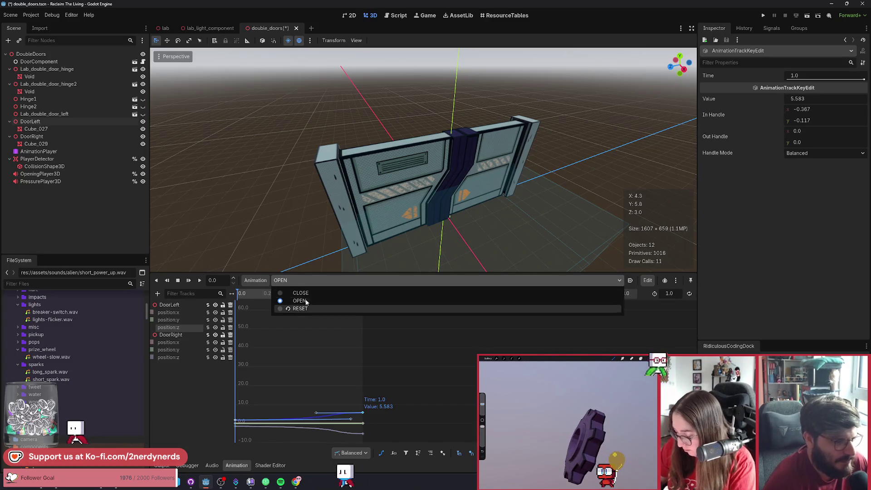
{"action": "left_click", "coordinate": [301, 293]}
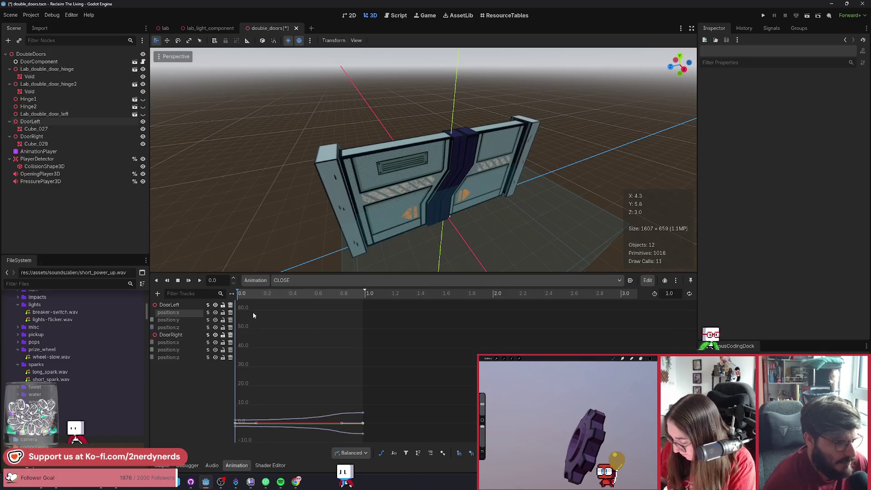
{"action": "left_click", "coordinate": [199, 280]}
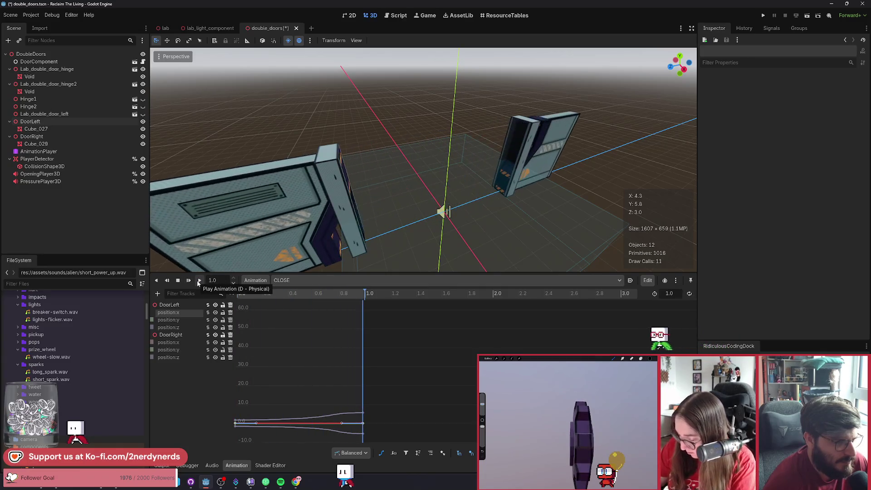
{"action": "left_click", "coordinate": [198, 281]}
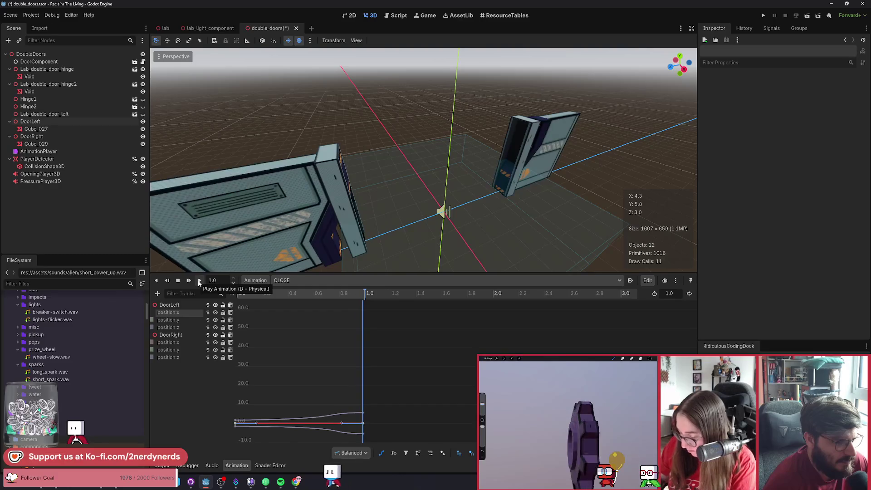
{"action": "left_click", "coordinate": [198, 282]}
Step: Flip to OPEN and back to CLOSE, then play and rewind CLOSE twice
{"action": "left_click", "coordinate": [295, 280]}
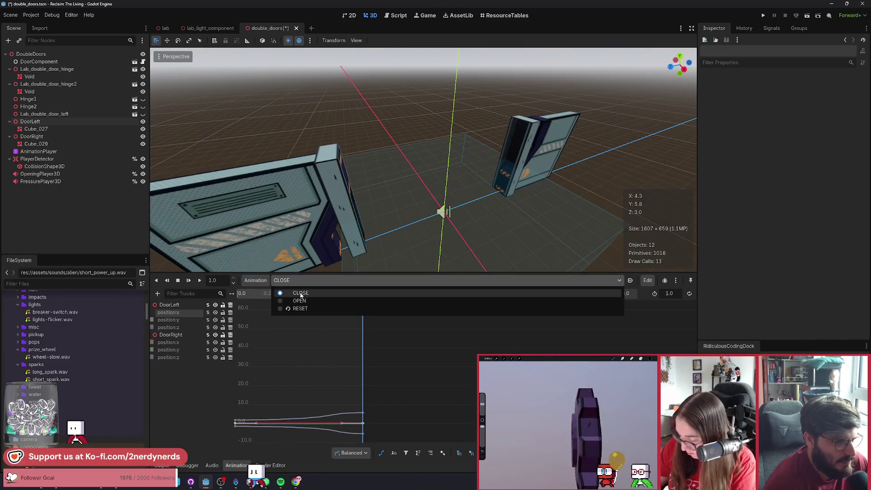
{"action": "left_click", "coordinate": [300, 298]}
{"action": "left_click", "coordinate": [295, 281]}
{"action": "left_click", "coordinate": [294, 291]}
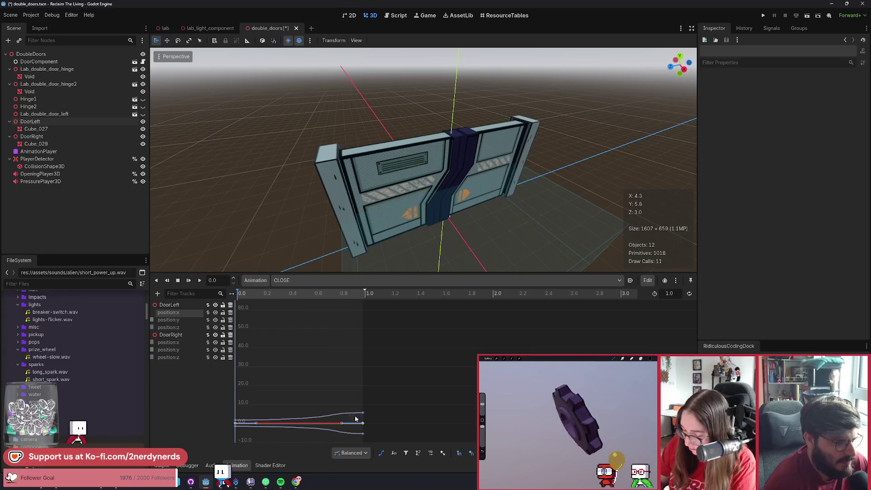
{"action": "left_click", "coordinate": [200, 279]}
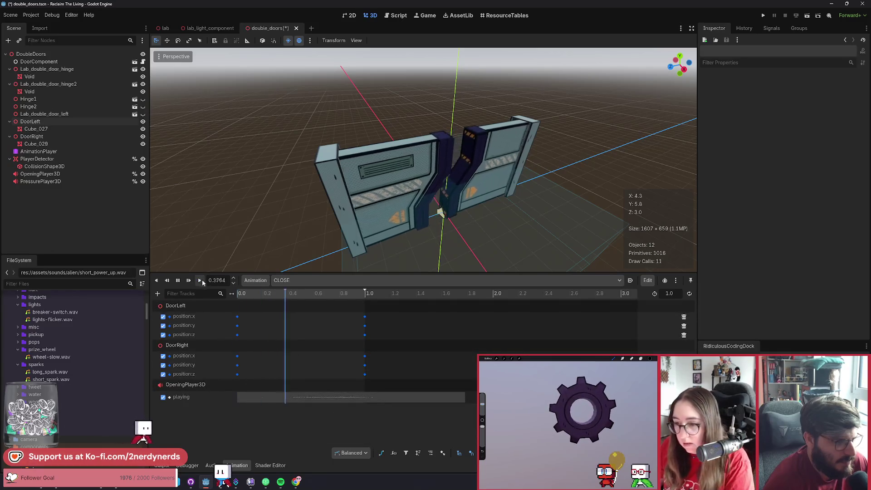
{"action": "left_click", "coordinate": [179, 281]}
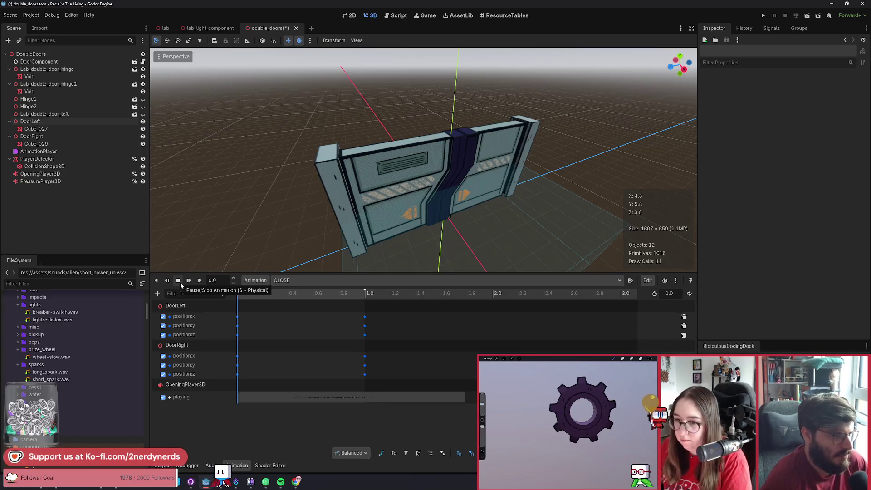
{"action": "left_click", "coordinate": [200, 280]}
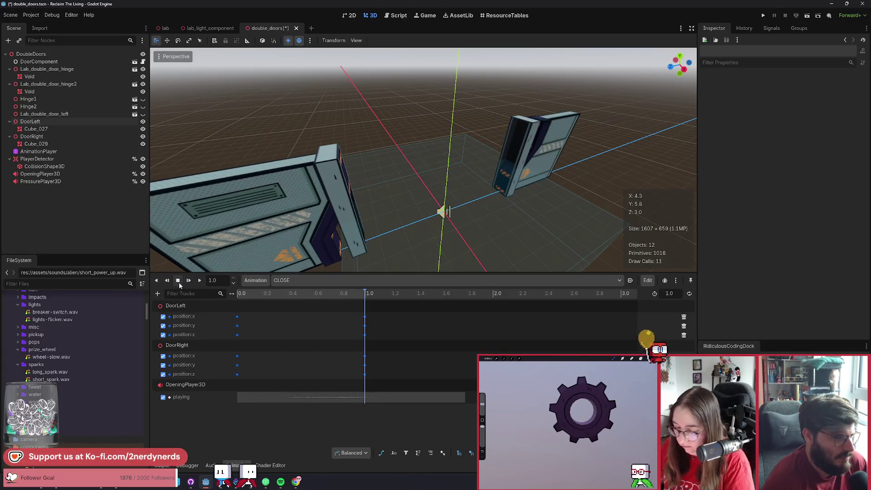
{"action": "left_click", "coordinate": [179, 281]}
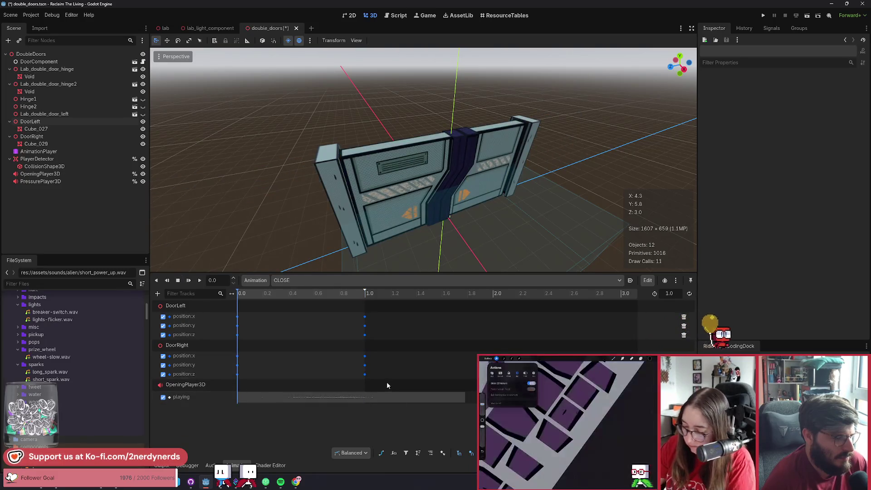
Step: Scale all DoorLeft and DoorRight position keys by -1.0 and preview the result
{"action": "left_click_drag", "start_coordinate": [386, 385], "coordinate": [232, 309]}
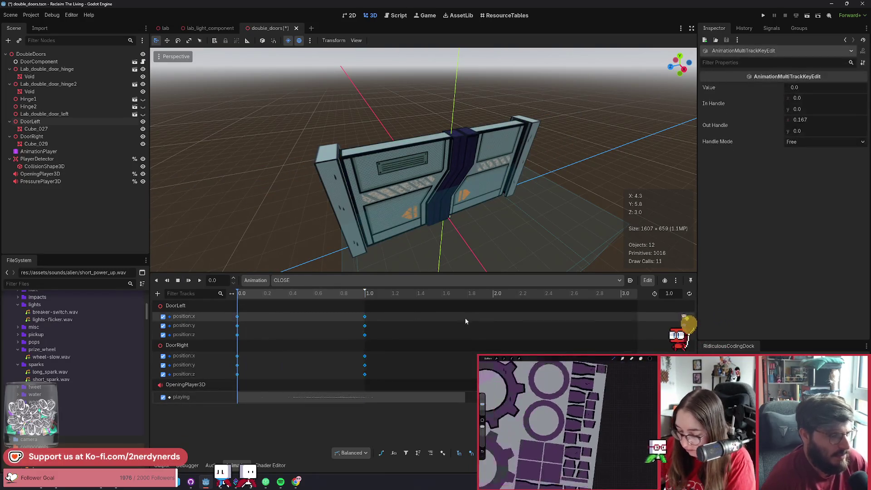
{"action": "left_click", "coordinate": [647, 281]}
{"action": "left_click", "coordinate": [667, 313]}
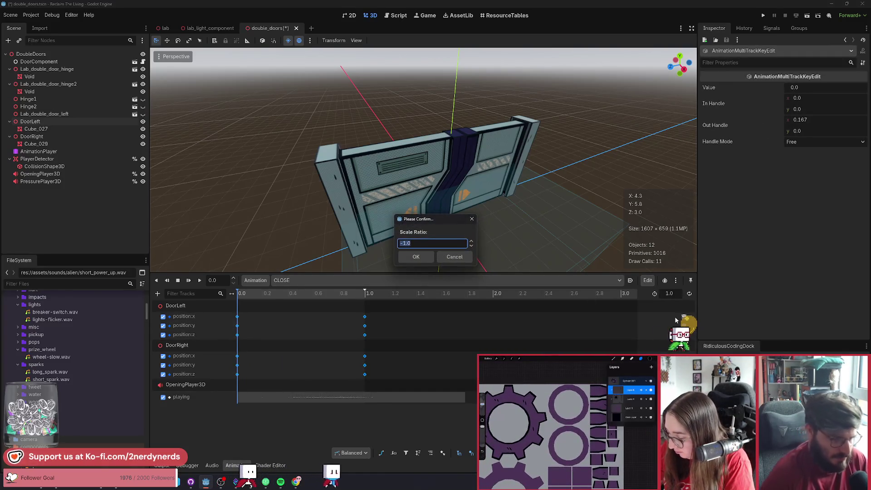
{"action": "key", "text": "Return"}
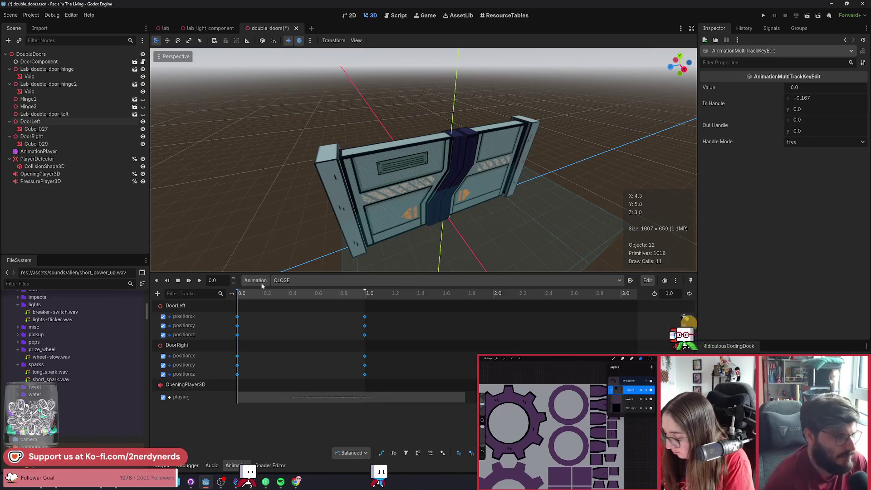
{"action": "left_click", "coordinate": [197, 281]}
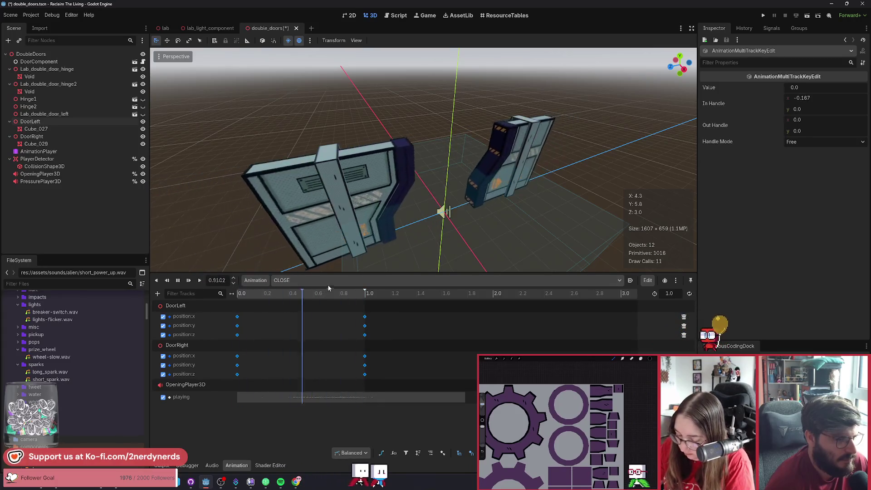
Step: Replay the OPEN animation repeatedly, rewinding between runs, to watch both doors
{"action": "left_click", "coordinate": [202, 281]}
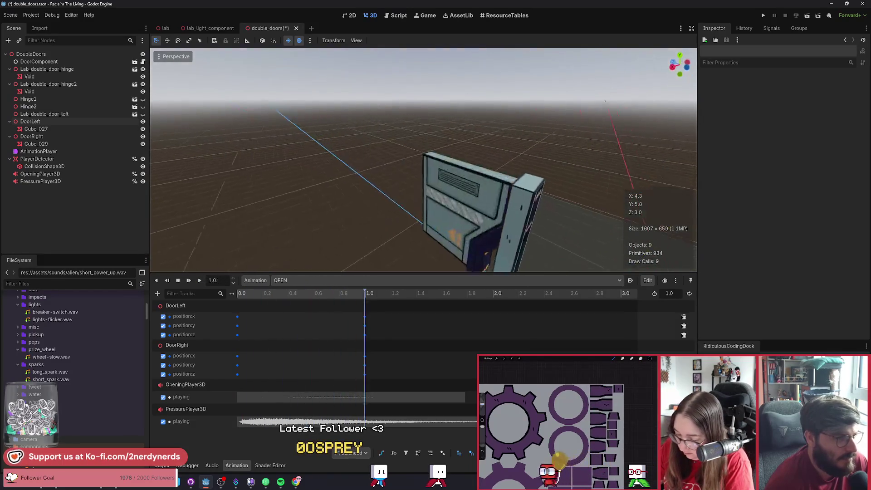
{"action": "left_click", "coordinate": [200, 283]}
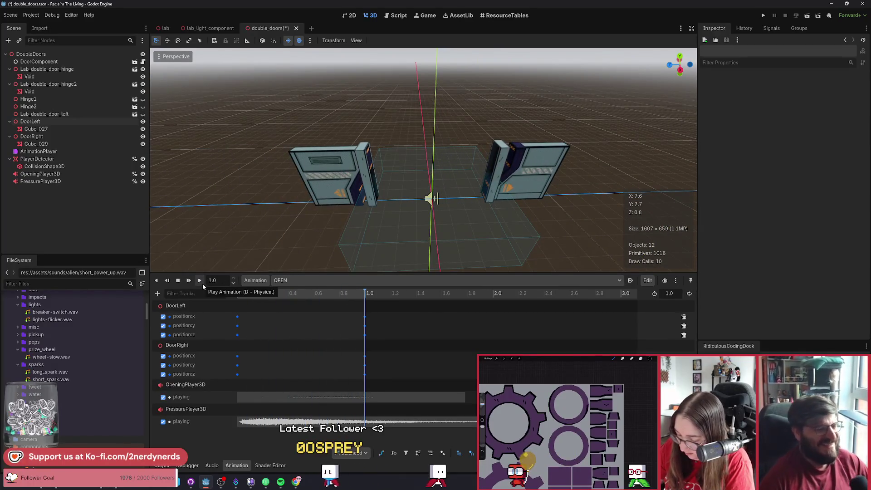
{"action": "left_click", "coordinate": [202, 284]}
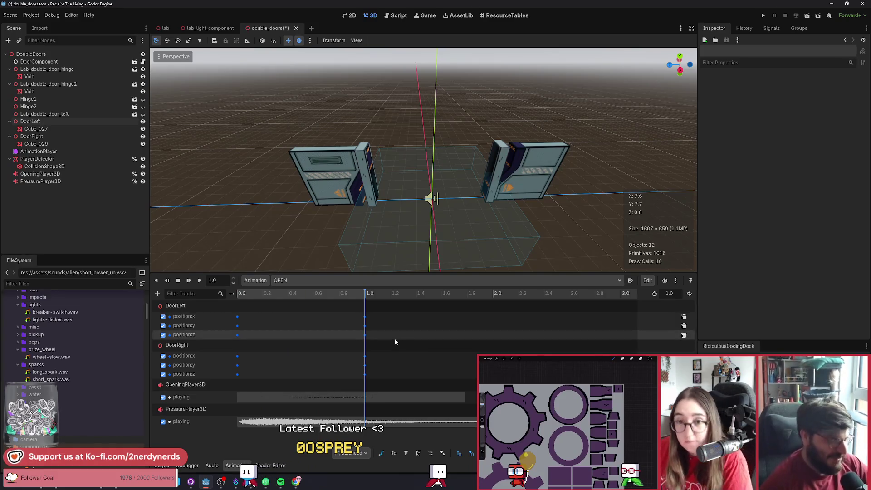
{"action": "left_click", "coordinate": [177, 280]}
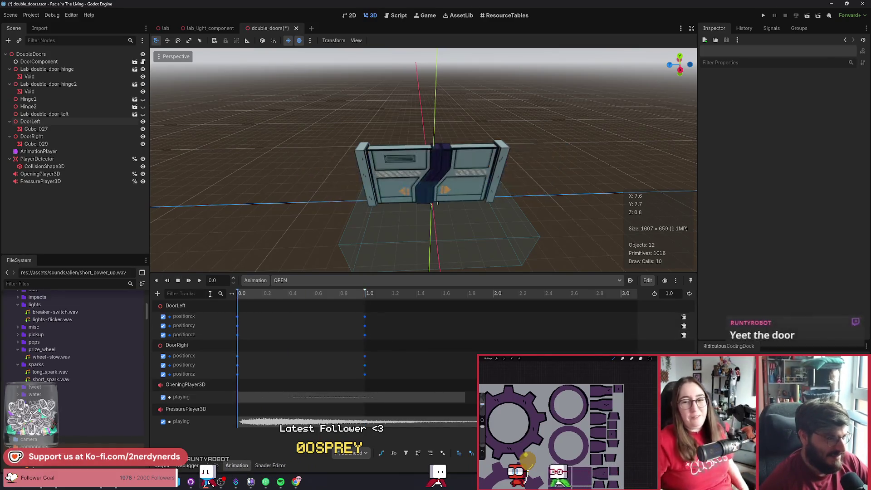
{"action": "left_click", "coordinate": [199, 280]}
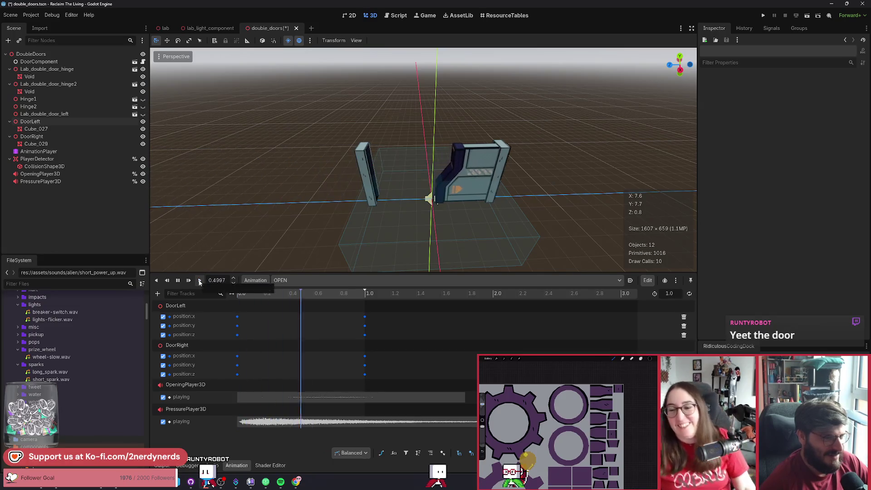
{"action": "left_click", "coordinate": [178, 280]}
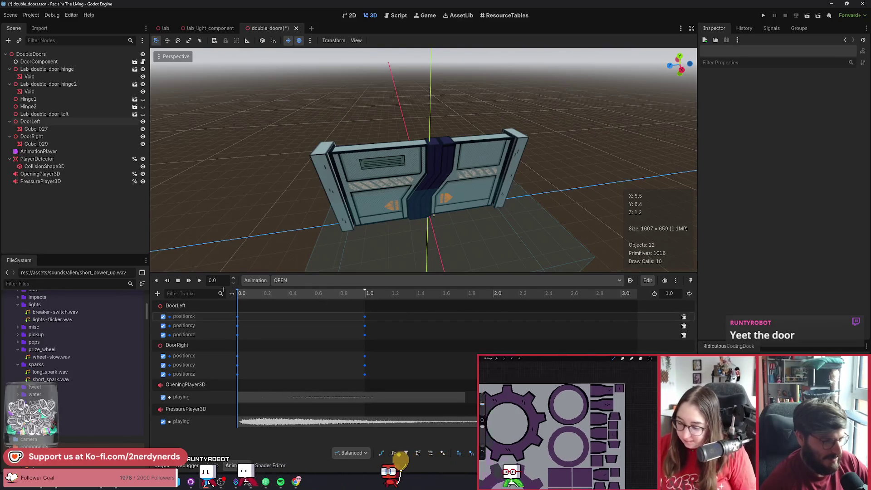
{"action": "left_click", "coordinate": [199, 280]}
{"action": "left_click", "coordinate": [200, 280]}
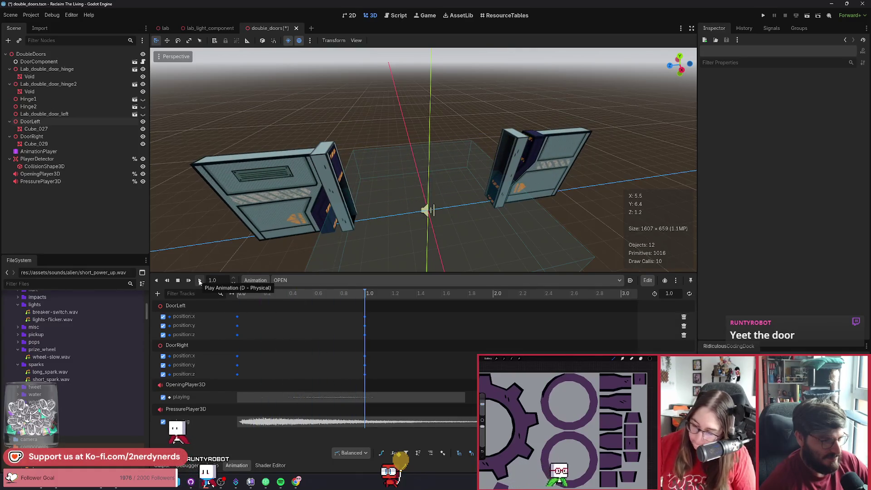
{"action": "left_click", "coordinate": [200, 280]}
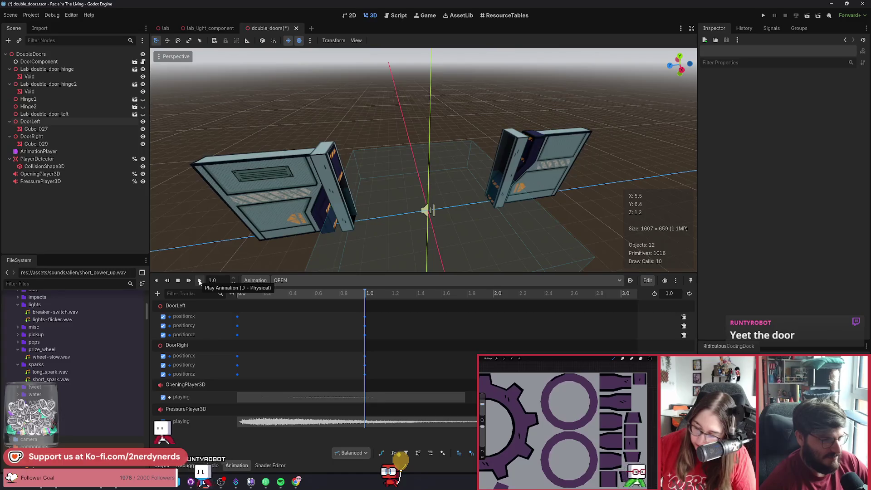
{"action": "left_click", "coordinate": [199, 280]}
{"action": "left_click", "coordinate": [199, 280]}
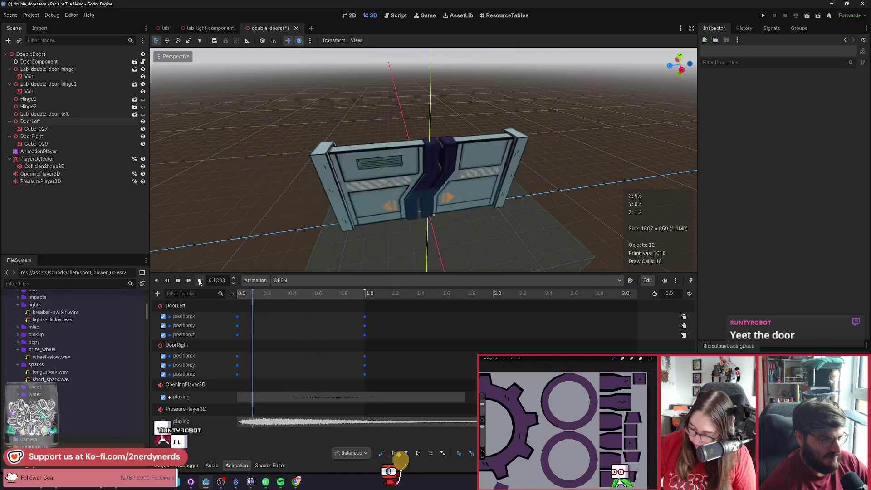
Step: Save the double_doors scene and play the CLOSE animation again
{"action": "key", "text": "ctrl+s"}
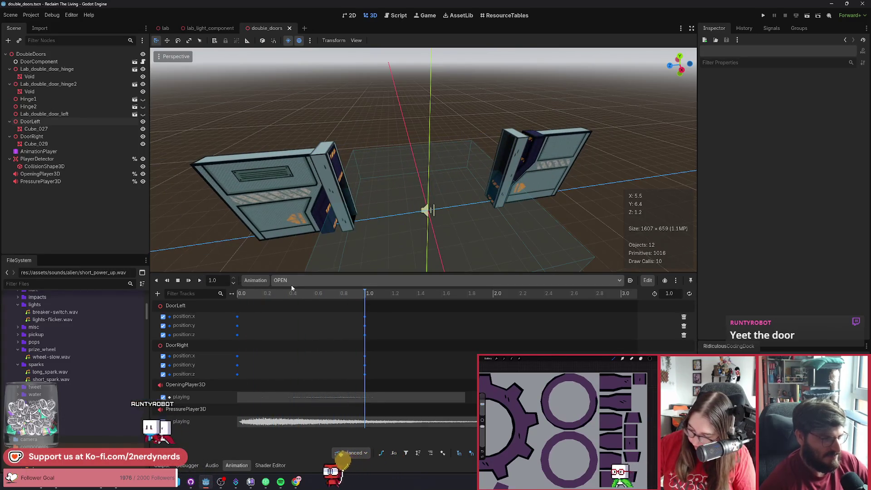
{"action": "left_click", "coordinate": [293, 280]}
{"action": "left_click", "coordinate": [300, 293]}
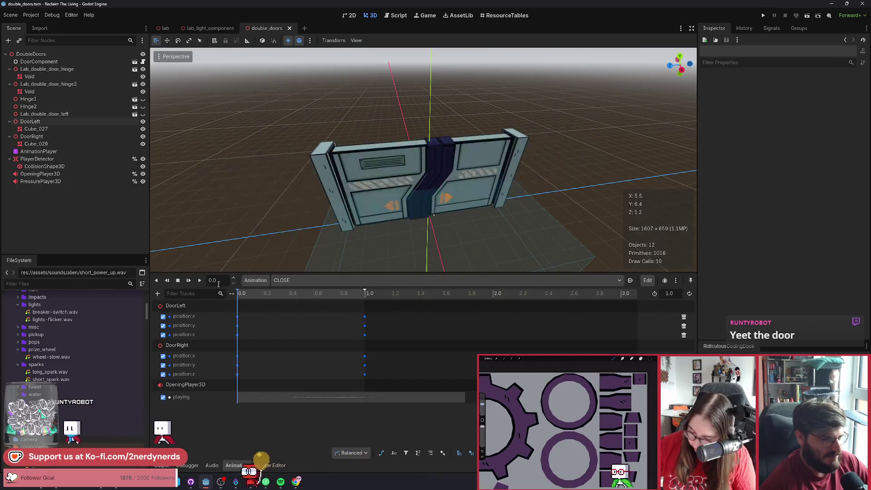
{"action": "left_click", "coordinate": [200, 280]}
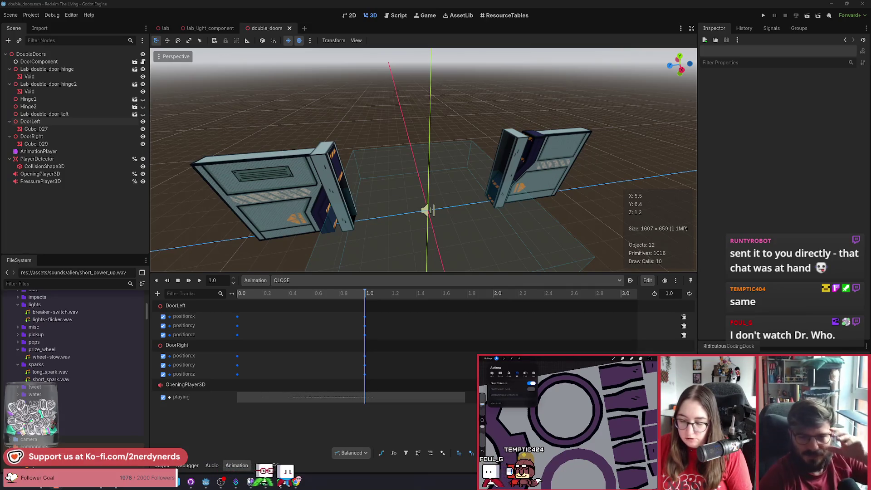
Step: Replay CLOSE four times, then delete DoorLeft's separate position axis tracks
{"action": "left_click", "coordinate": [200, 280]}
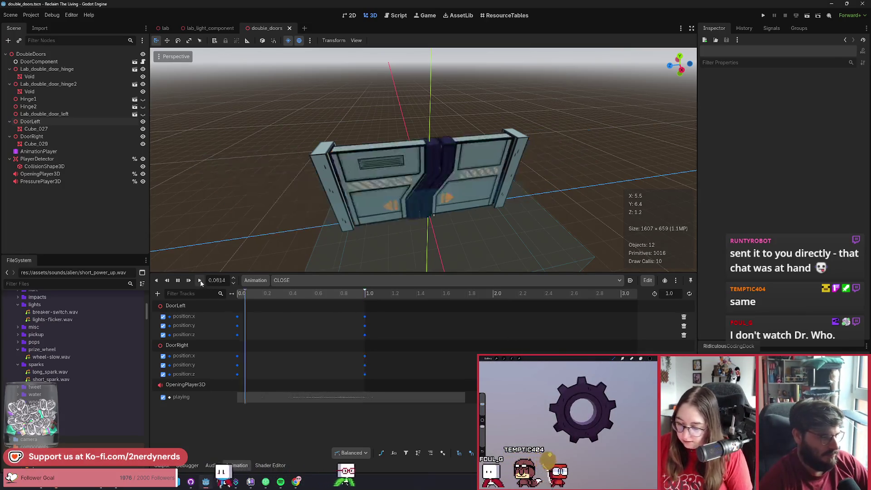
{"action": "left_click", "coordinate": [199, 280]}
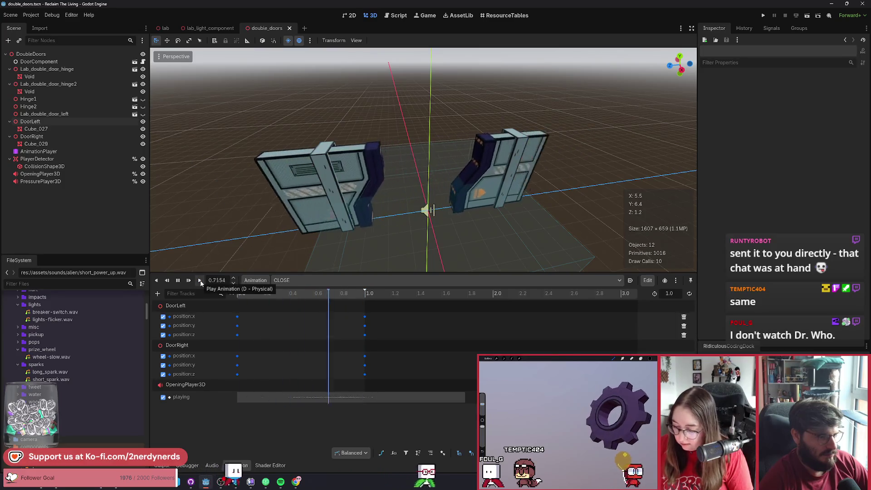
{"action": "left_click", "coordinate": [200, 281]}
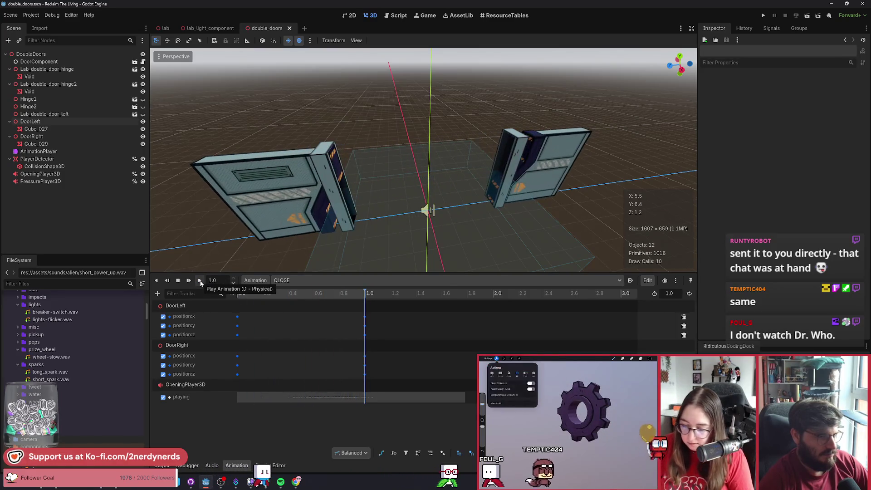
{"action": "left_click", "coordinate": [200, 281]}
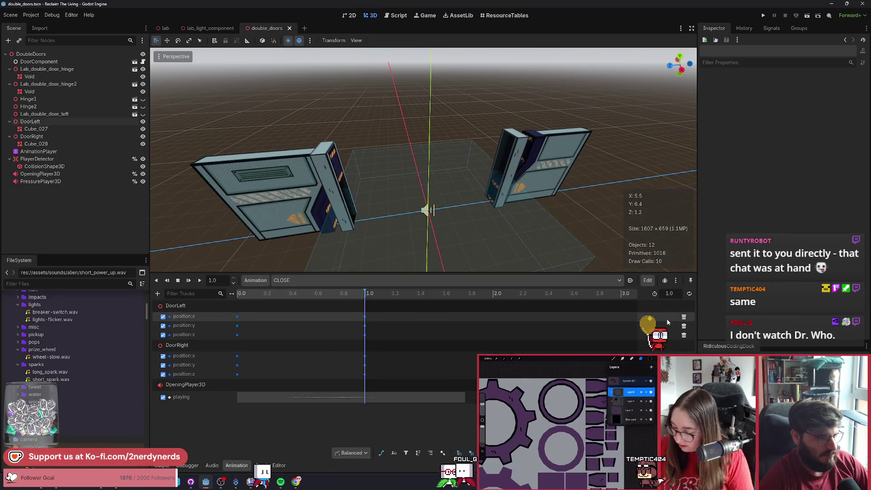
{"action": "left_click", "coordinate": [684, 317]}
Step: Delete the remaining position:x/y/z tracks and rewind playback to the start
{"action": "left_click", "coordinate": [684, 317]}
{"action": "left_click", "coordinate": [683, 317]}
{"action": "left_click", "coordinate": [684, 316]}
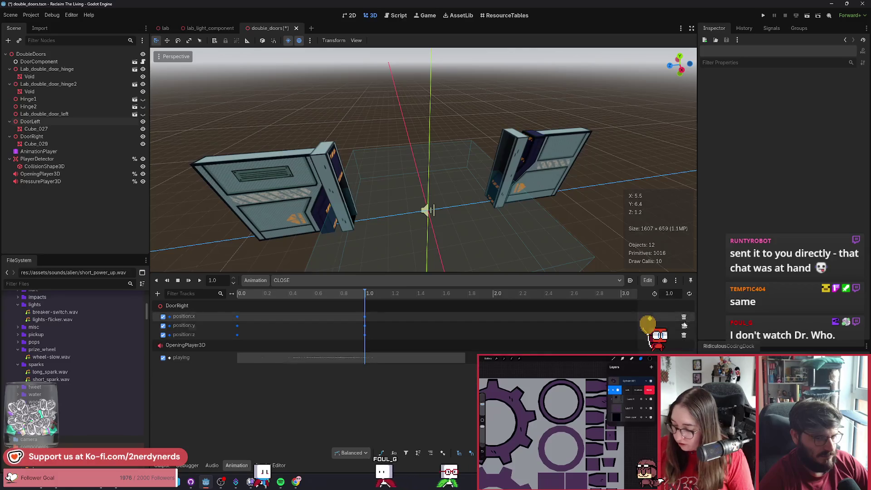
{"action": "left_click", "coordinate": [683, 317]}
{"action": "left_click", "coordinate": [683, 316]}
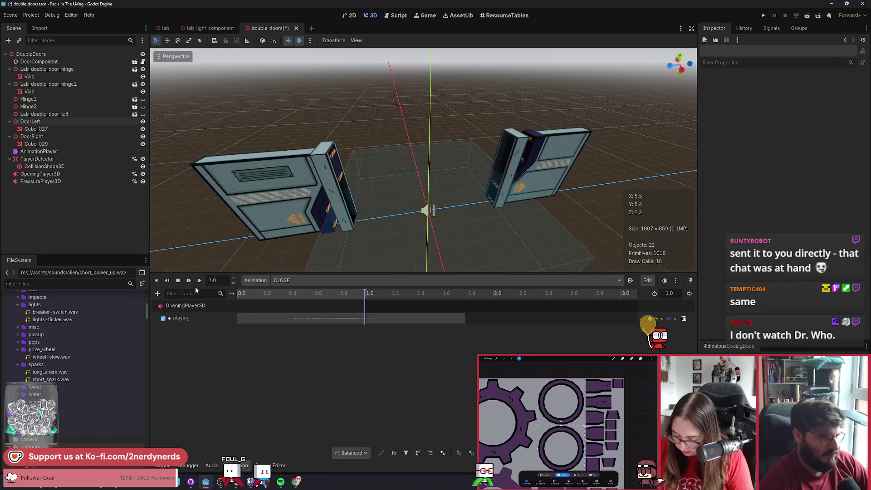
{"action": "left_click", "coordinate": [178, 281]}
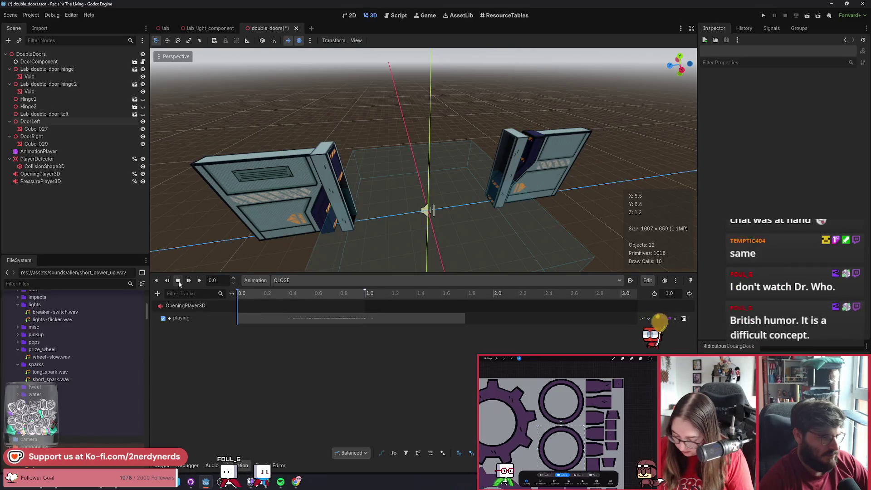
Step: Key Position for DoorLeft and DoorRight at 0 s as combined tracks, then save
{"action": "left_click", "coordinate": [40, 121]}
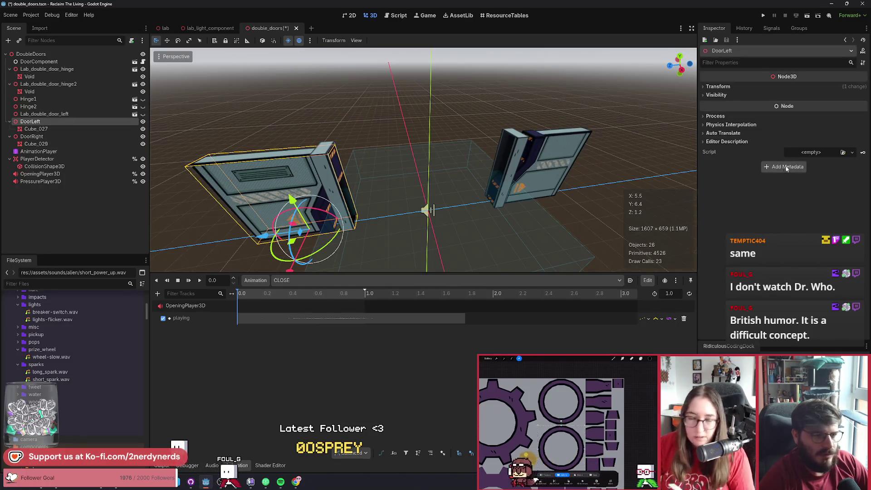
{"action": "left_click", "coordinate": [719, 87]}
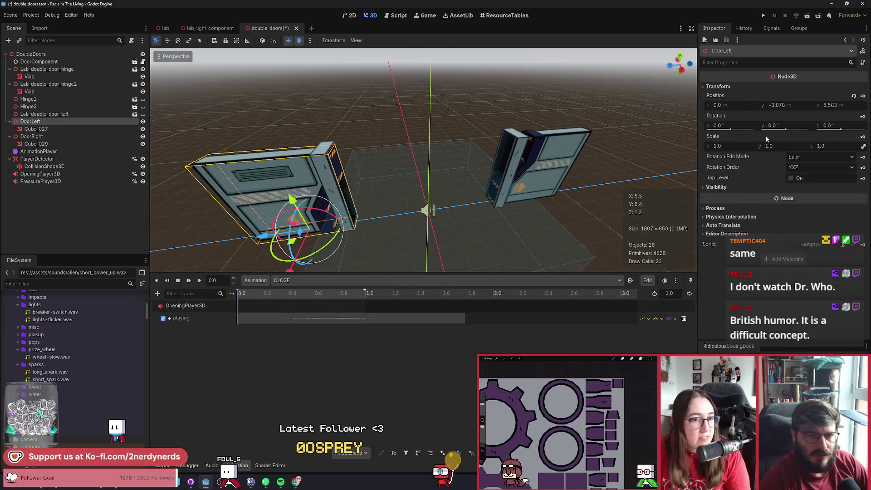
{"action": "left_click", "coordinate": [864, 97]}
{"action": "left_click", "coordinate": [408, 267]}
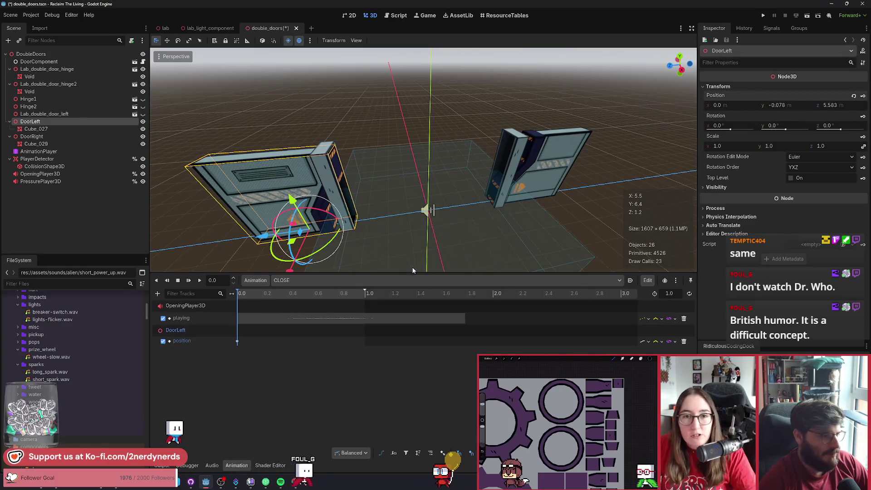
{"action": "left_click", "coordinate": [46, 137]}
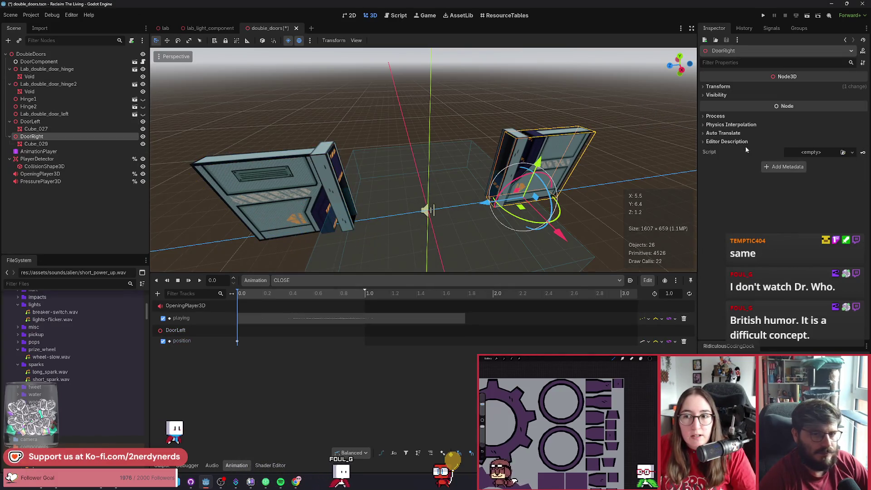
{"action": "left_click", "coordinate": [798, 87]}
{"action": "left_click", "coordinate": [862, 96]}
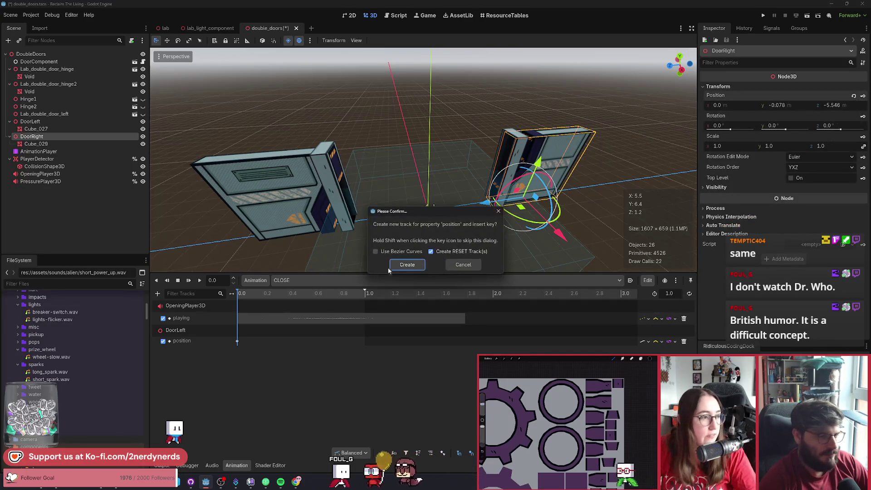
{"action": "left_click", "coordinate": [407, 267]}
{"action": "key", "text": "ctrl+s"}
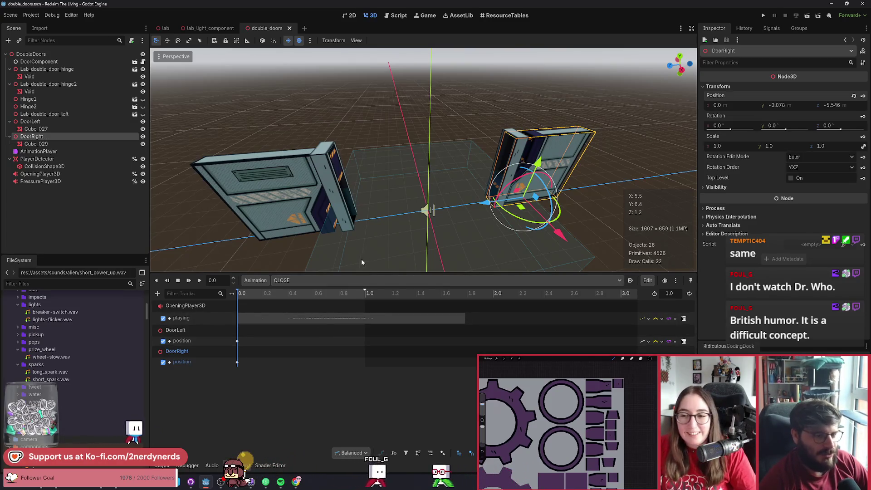
{"action": "left_click", "coordinate": [305, 280]}
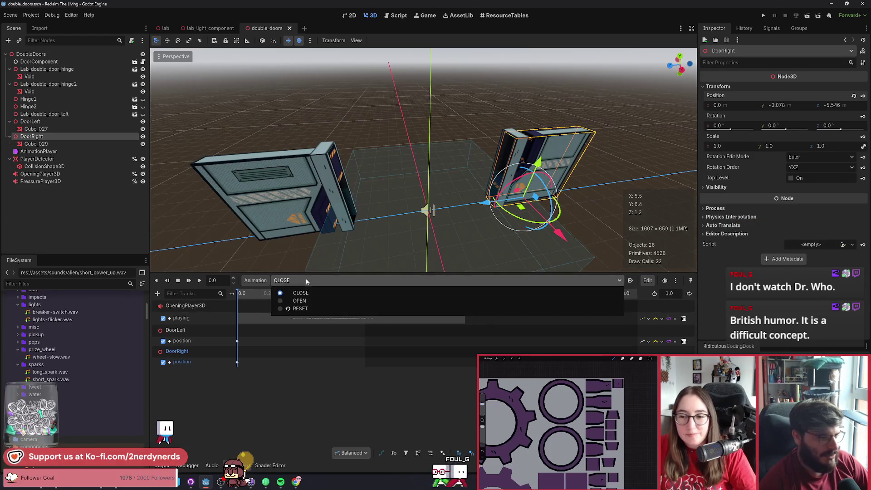
Step: Play the OPEN animation and select DoorLeft to read its closed position
{"action": "left_click", "coordinate": [299, 300]}
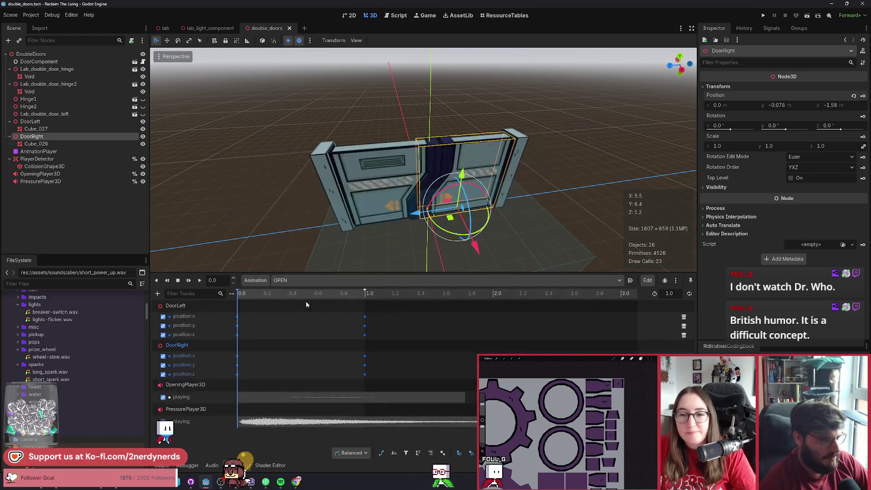
{"action": "left_click", "coordinate": [200, 282]}
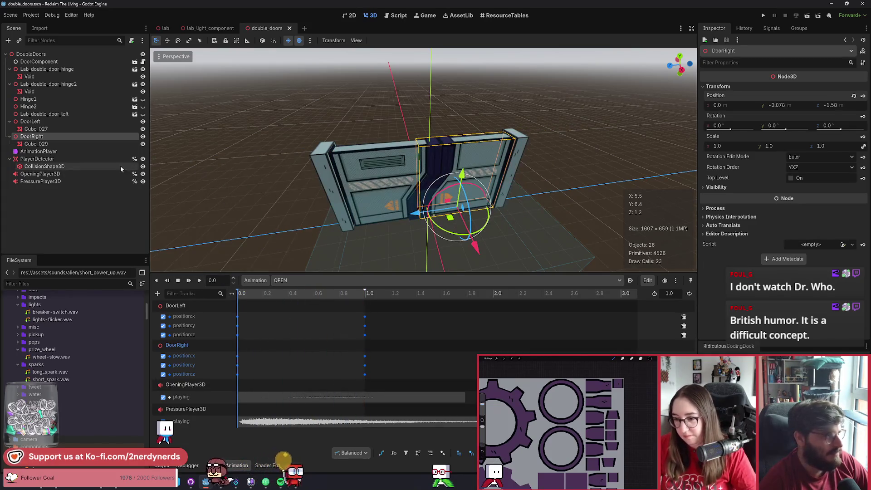
{"action": "left_click", "coordinate": [37, 121]}
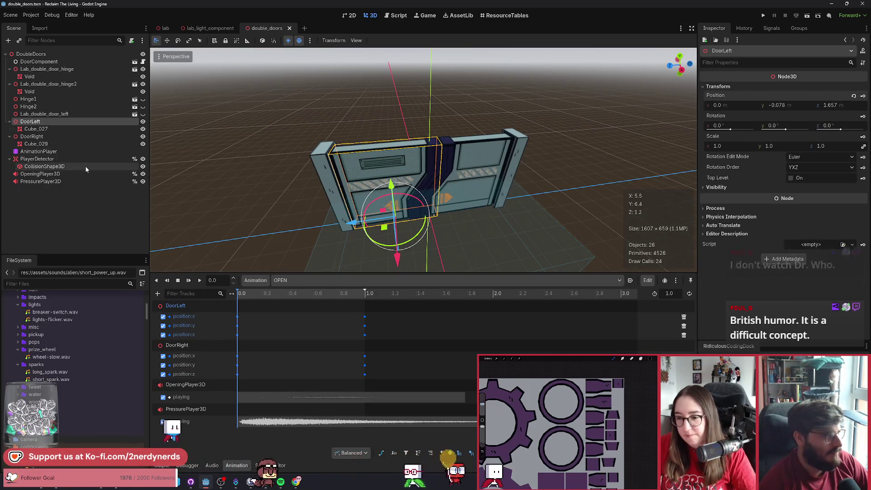
Step: Back in CLOSE, place the playhead at 1.0 on DoorLeft's position track
{"action": "left_click", "coordinate": [297, 280]}
{"action": "left_click", "coordinate": [295, 301]}
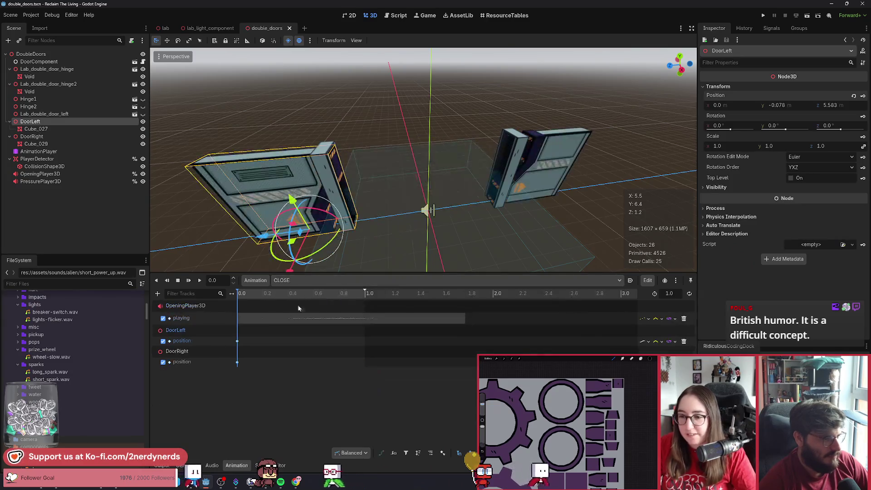
{"action": "left_click", "coordinate": [364, 295]}
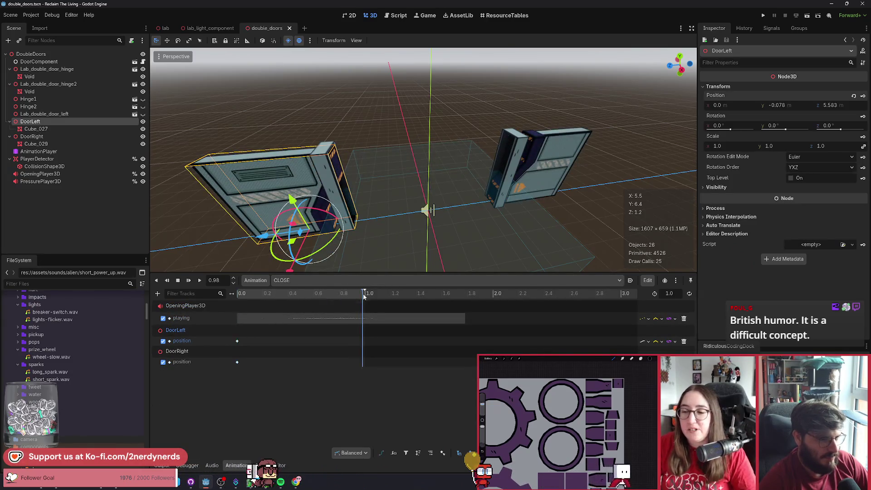
{"action": "left_click", "coordinate": [365, 294]}
{"action": "right_click", "coordinate": [364, 344]}
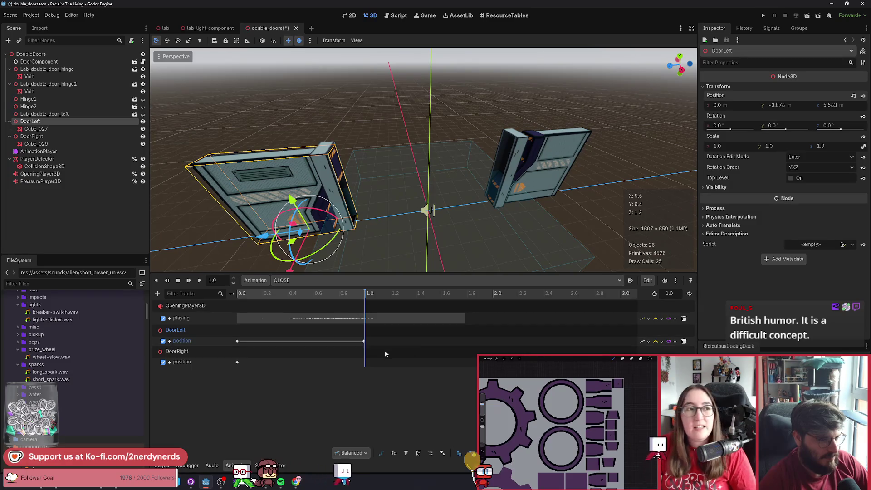
Step: Insert a DoorLeft position key at 1.0 s holding the pasted z 1.657 and test it
{"action": "left_click", "coordinate": [378, 350]}
{"action": "key", "text": "ctrl+v"}
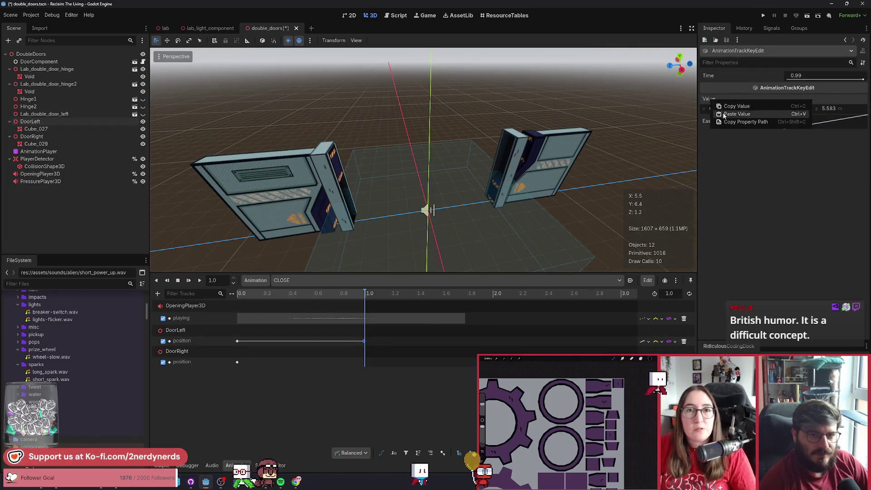
{"action": "left_click_drag", "start_coordinate": [365, 341], "coordinate": [366, 341]}
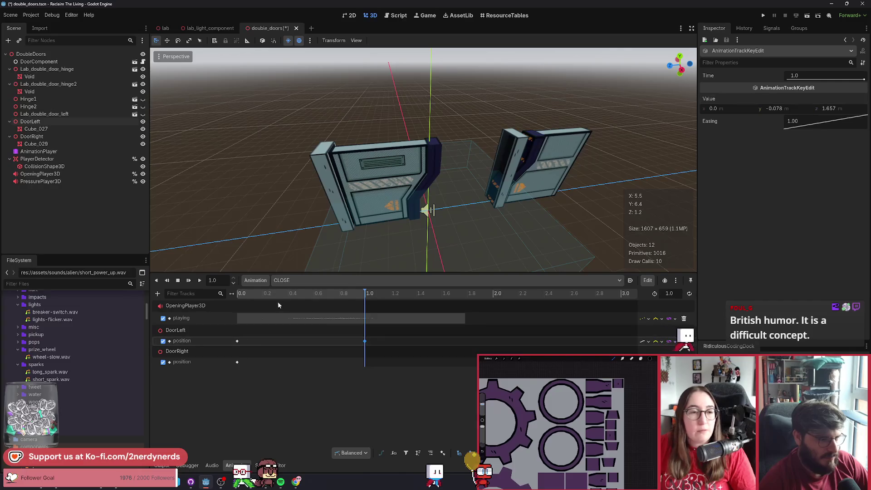
{"action": "left_click", "coordinate": [242, 293]}
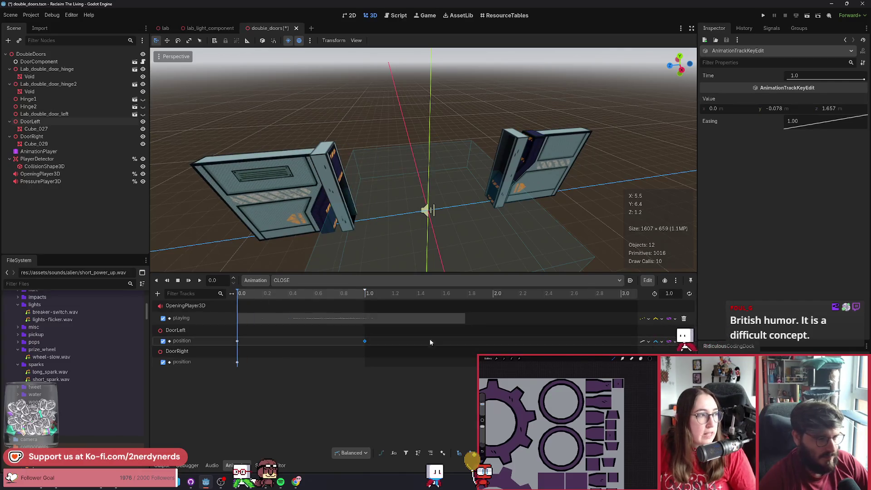
{"action": "left_click", "coordinate": [198, 280]}
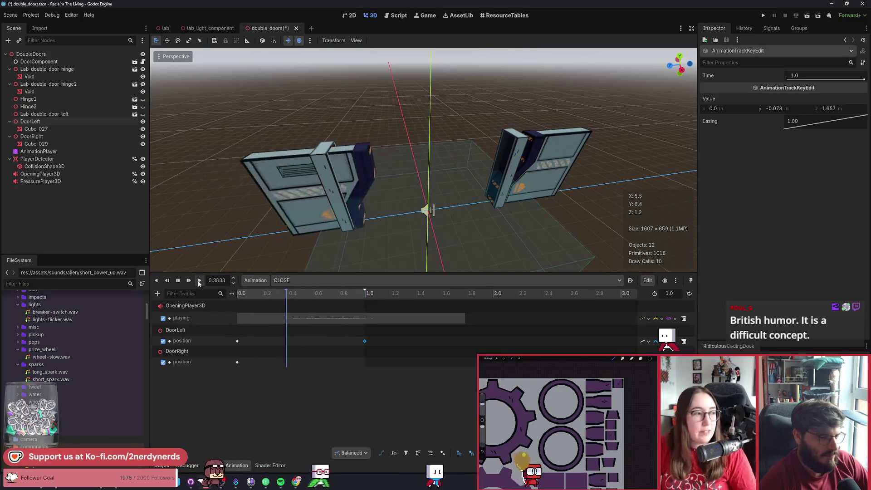
Step: Add a DoorRight position key at 1.0 s and load the OPEN animation
{"action": "left_click", "coordinate": [237, 362]}
{"action": "key", "text": "ctrl+d"}
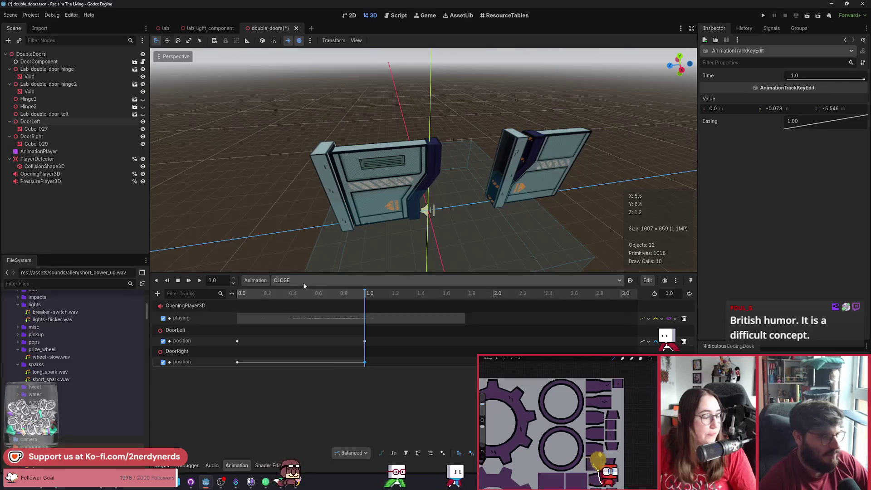
{"action": "left_click", "coordinate": [309, 279]}
{"action": "left_click", "coordinate": [298, 300]}
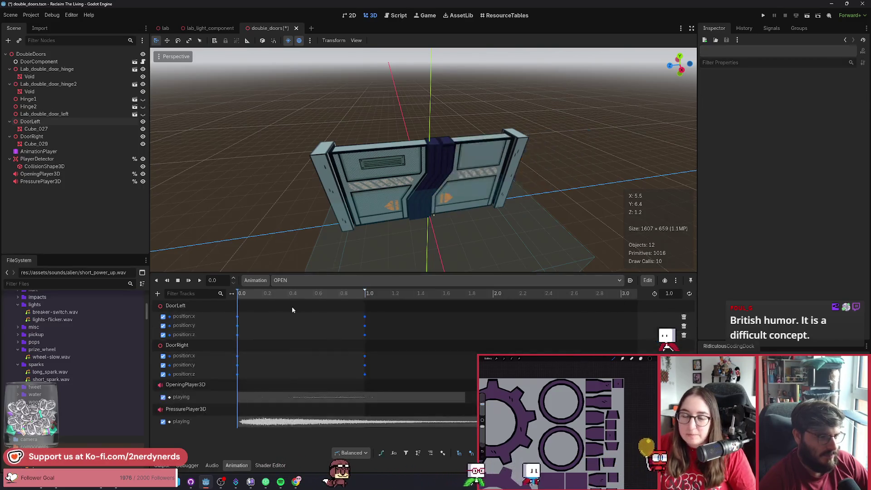
Step: Play OPEN, then copy DoorRight's closed Position from the Inspector
{"action": "left_click", "coordinate": [200, 280]}
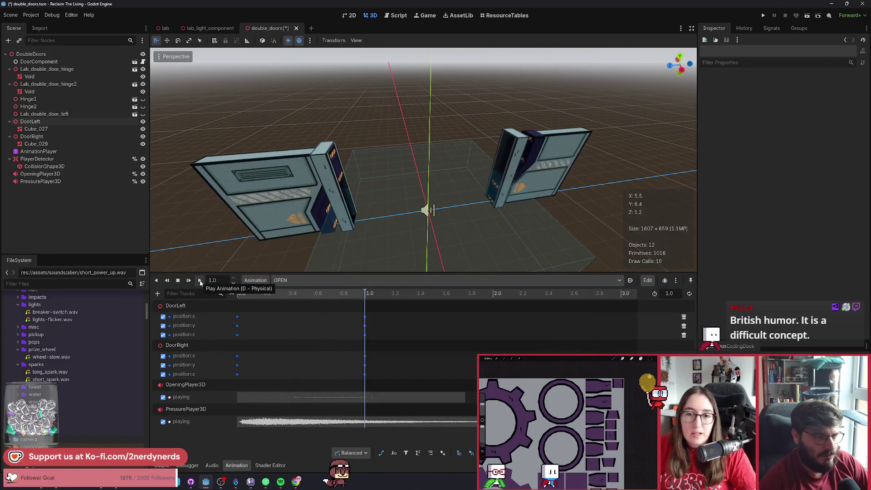
{"action": "left_click", "coordinate": [180, 282]}
{"action": "left_click", "coordinate": [188, 344]}
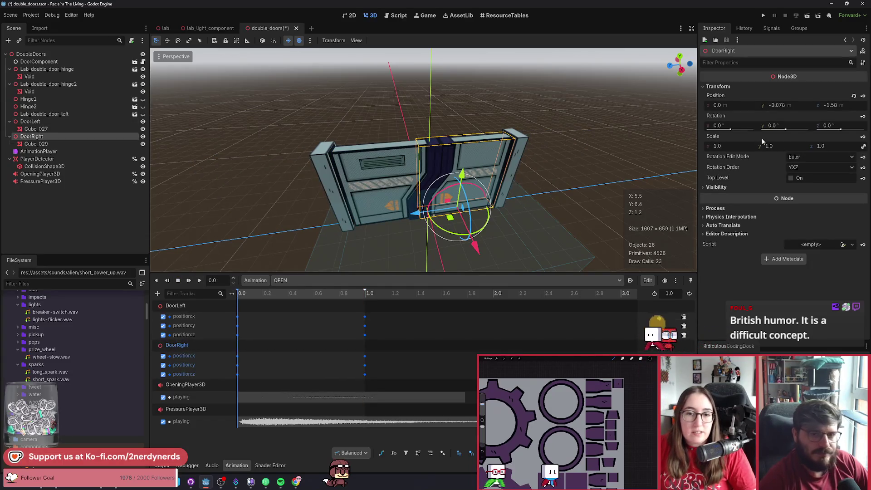
{"action": "right_click", "coordinate": [716, 96]}
{"action": "left_click", "coordinate": [758, 111]}
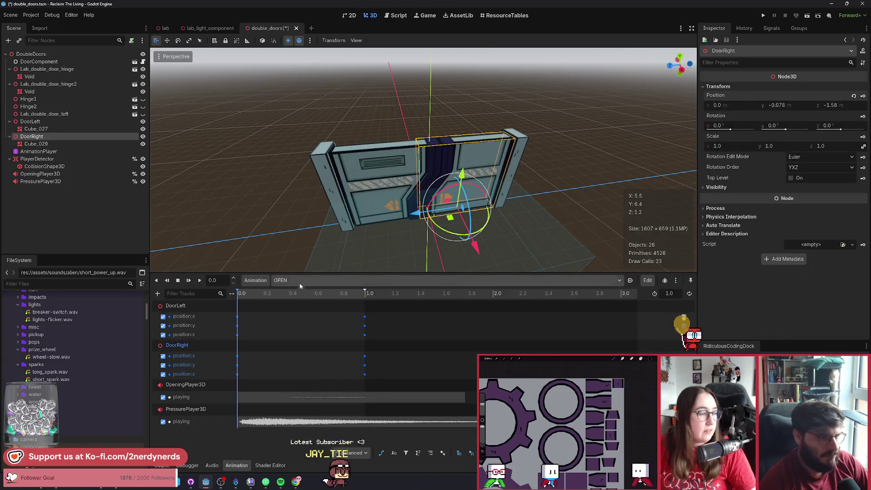
Step: Paste 0.0, -0.078, -1.58 into DoorRight's 1.0 s key in the CLOSE animation
{"action": "left_click", "coordinate": [300, 280]}
{"action": "left_click", "coordinate": [300, 293]}
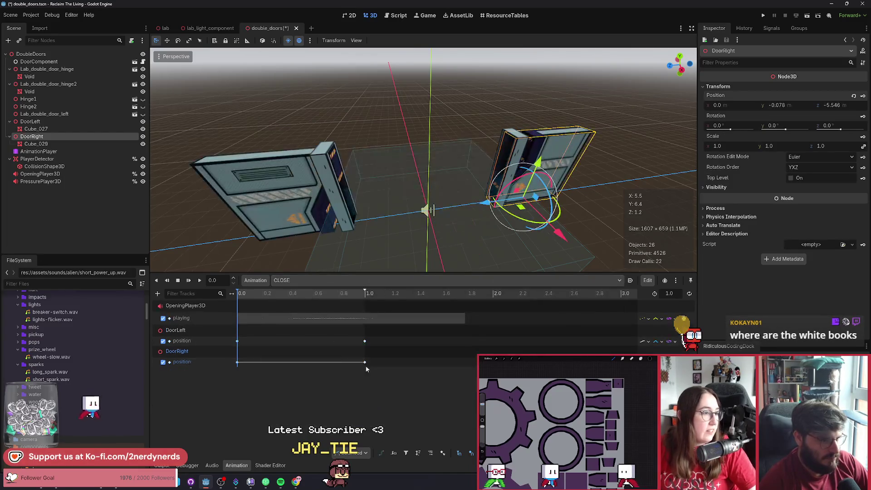
{"action": "left_click", "coordinate": [364, 362]}
{"action": "right_click", "coordinate": [711, 101]}
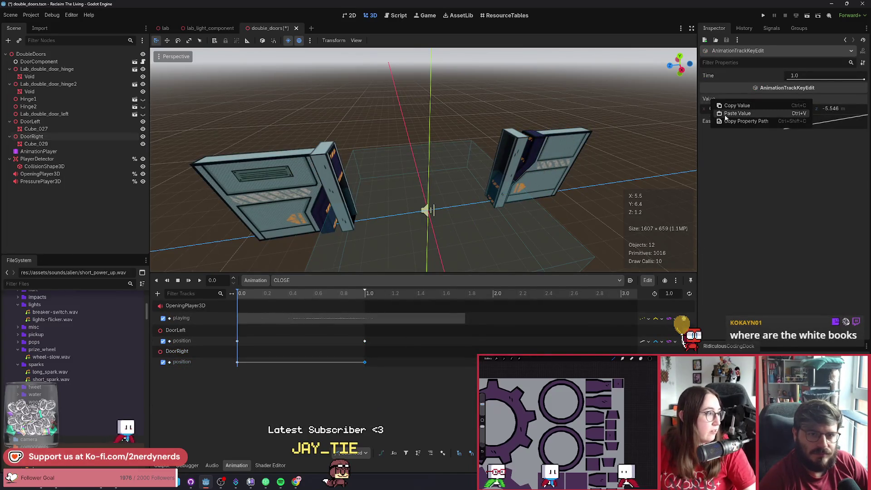
{"action": "left_click", "coordinate": [727, 114]}
Step: Replay CLOSE several times to confirm both doors shut fully
{"action": "left_click", "coordinate": [200, 281]}
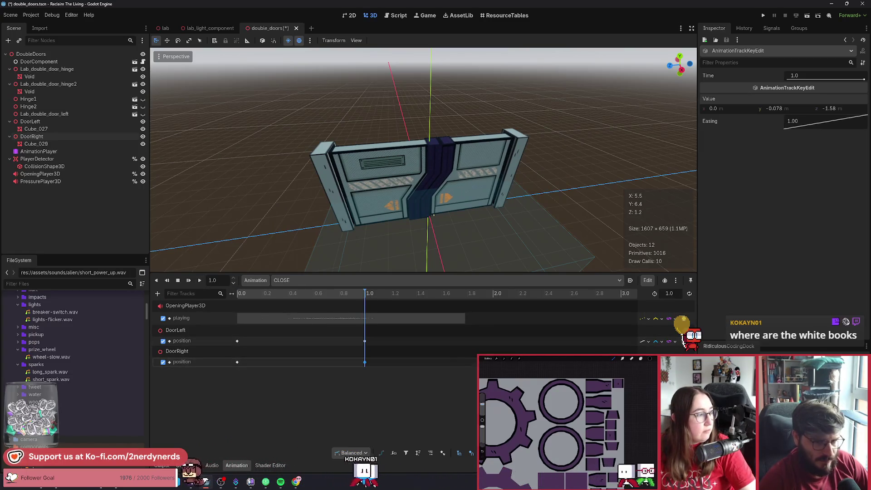
{"action": "left_click", "coordinate": [201, 280]}
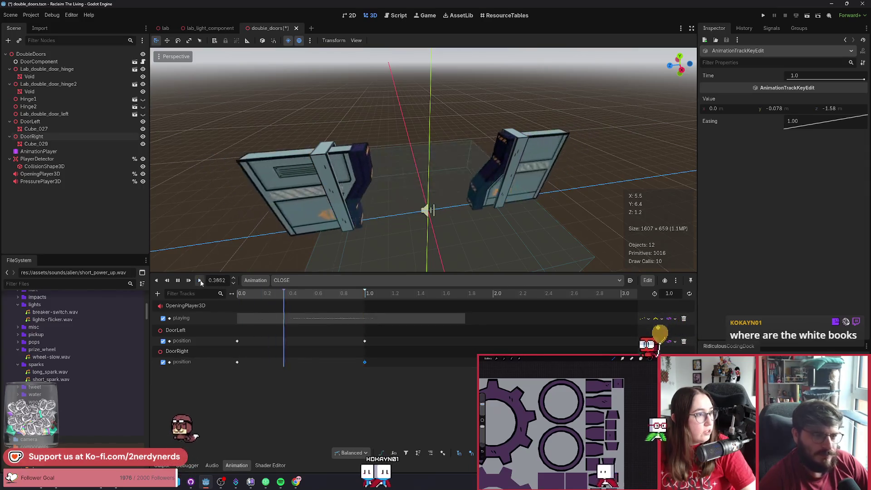
{"action": "left_click", "coordinate": [200, 280]}
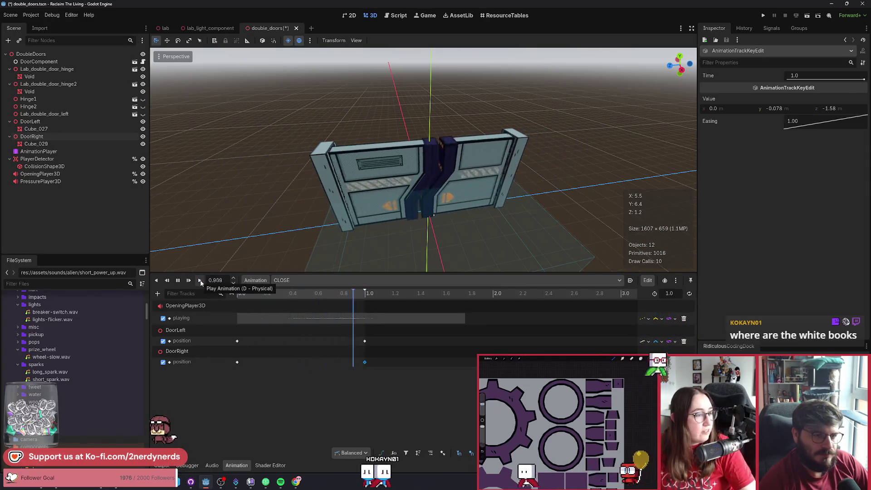
{"action": "left_click", "coordinate": [200, 280]}
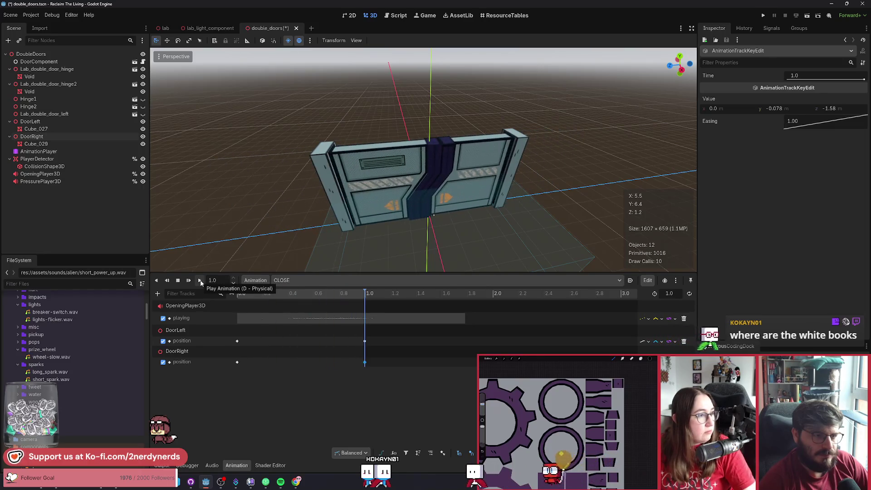
{"action": "left_click", "coordinate": [200, 281]}
{"action": "left_click", "coordinate": [279, 280]}
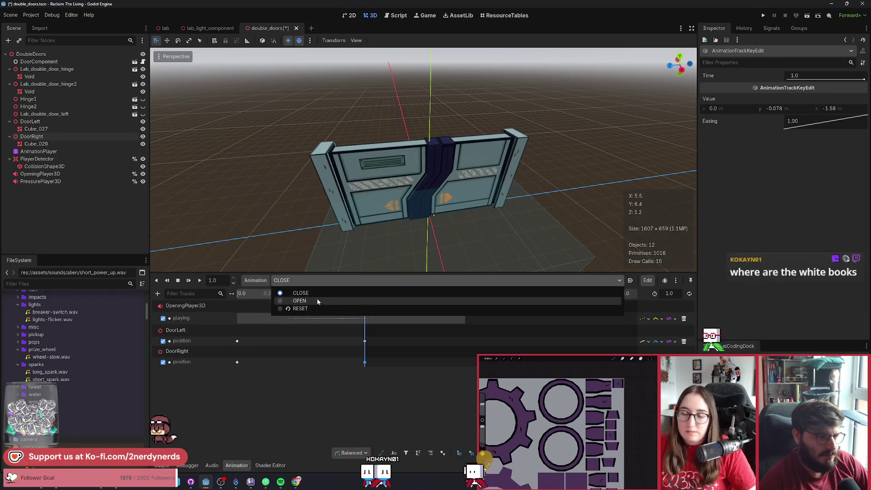
Step: Play OPEN three times, then CLOSE twice, and save the double_doors scene
{"action": "left_click", "coordinate": [290, 300]}
{"action": "left_click", "coordinate": [200, 280]}
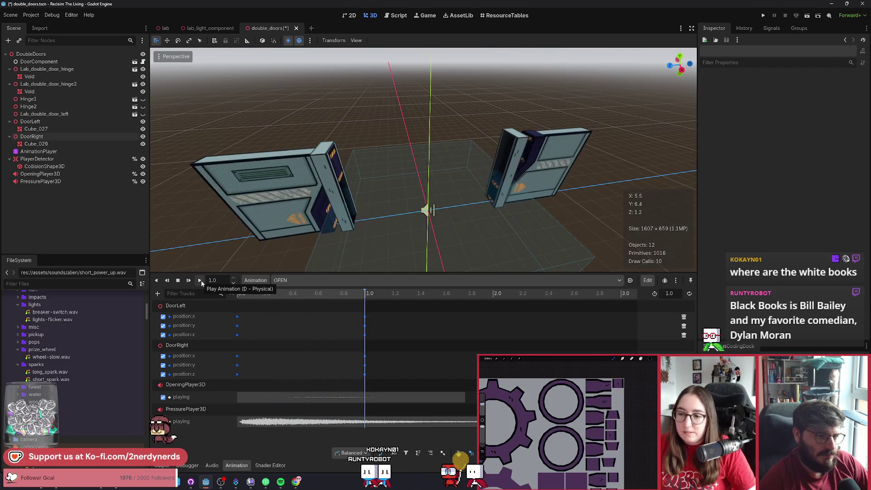
{"action": "left_click", "coordinate": [200, 280]}
{"action": "left_click", "coordinate": [201, 280]}
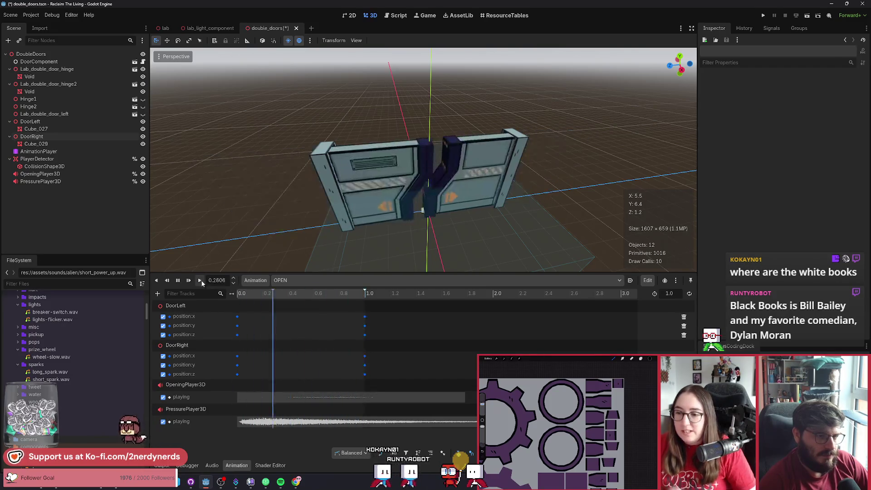
{"action": "left_click", "coordinate": [313, 280]}
{"action": "left_click", "coordinate": [290, 293]}
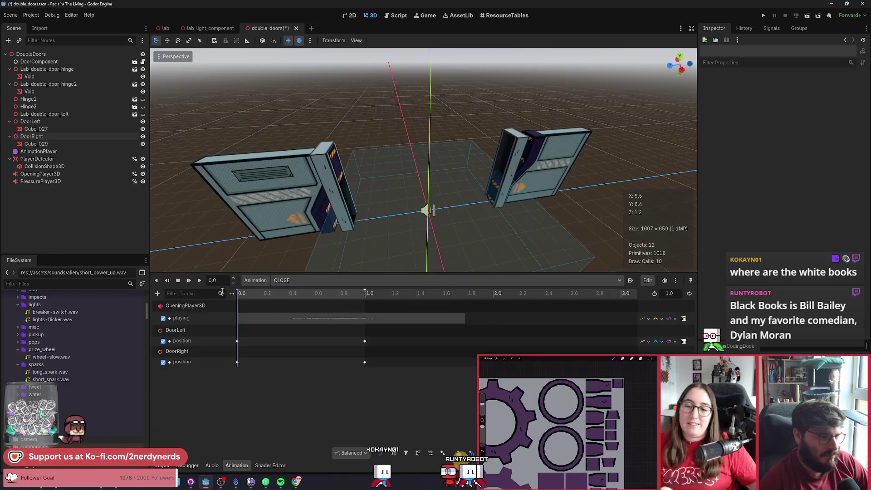
{"action": "left_click", "coordinate": [201, 280]}
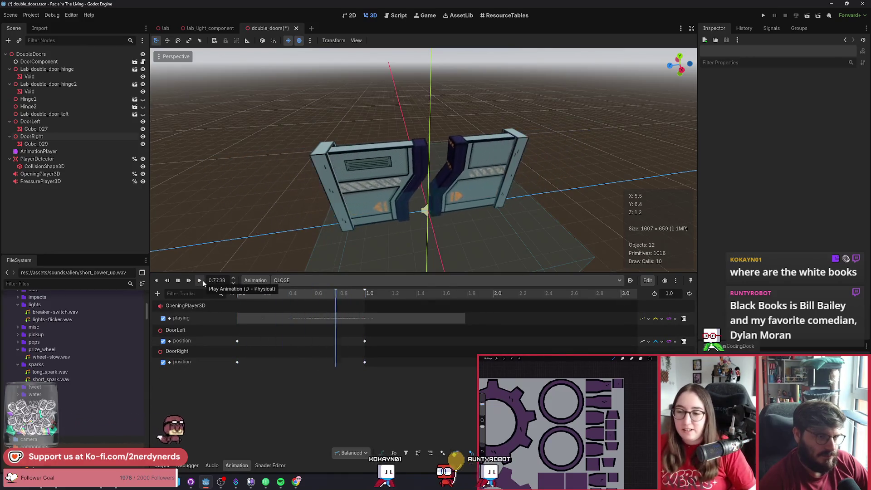
{"action": "left_click", "coordinate": [202, 280]}
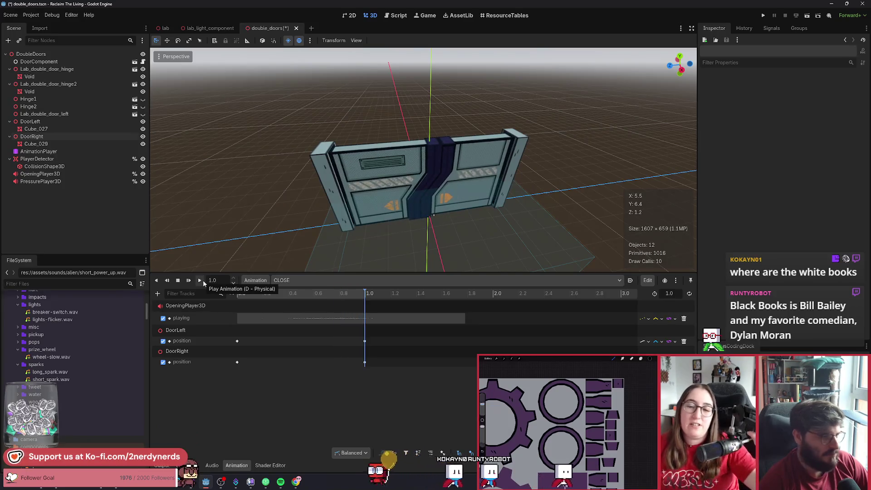
{"action": "key", "text": "ctrl+s"}
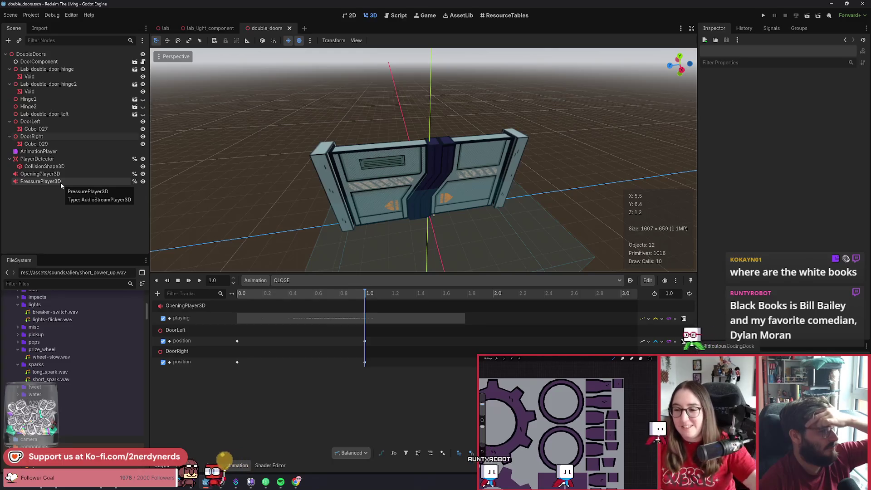
Step: Replace PressurePlayer3D's stream with a new AudioStreamRandomizer
{"action": "left_click", "coordinate": [61, 182]}
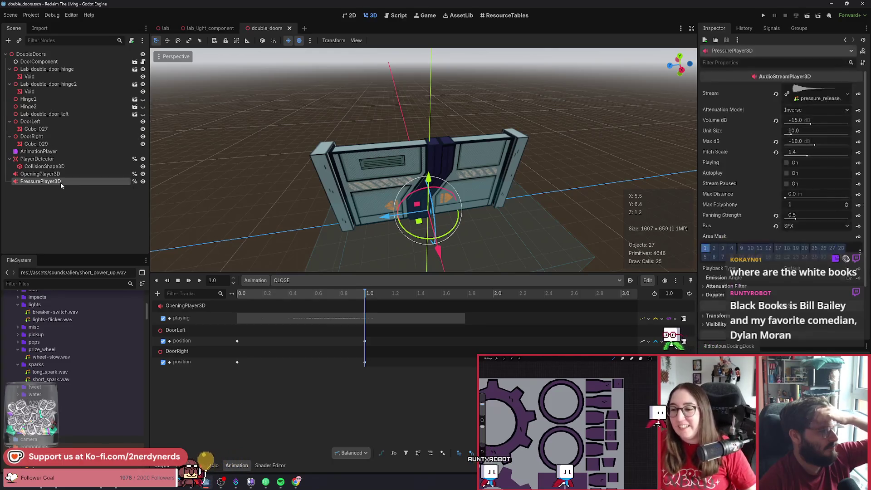
{"action": "left_click", "coordinate": [817, 93]}
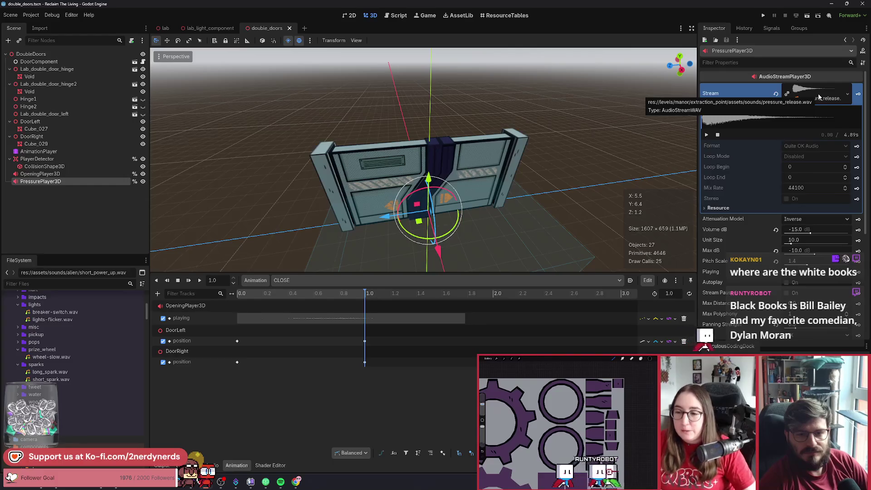
{"action": "left_click", "coordinate": [818, 95]}
{"action": "left_click", "coordinate": [846, 95]}
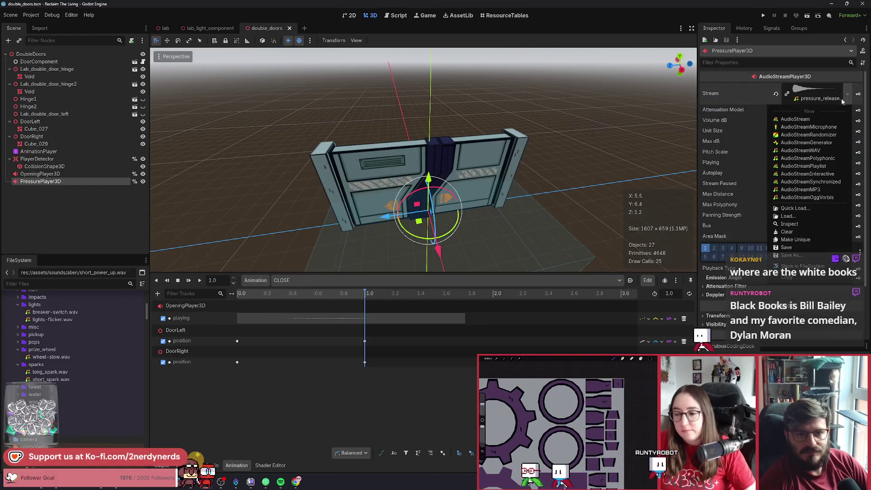
{"action": "left_click", "coordinate": [808, 134]}
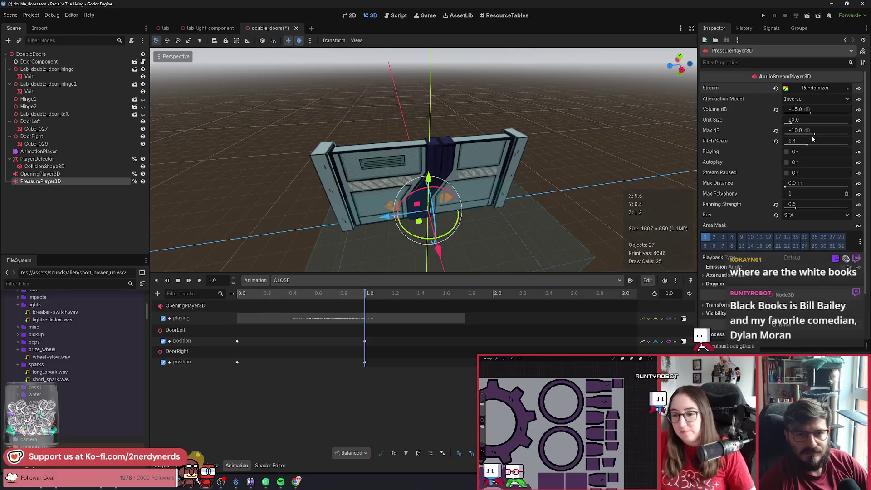
Step: Add pressure_release.wav as a randomizer element and set random pitch to 2.0 semitones
{"action": "left_click", "coordinate": [810, 88]}
{"action": "left_click", "coordinate": [742, 130]}
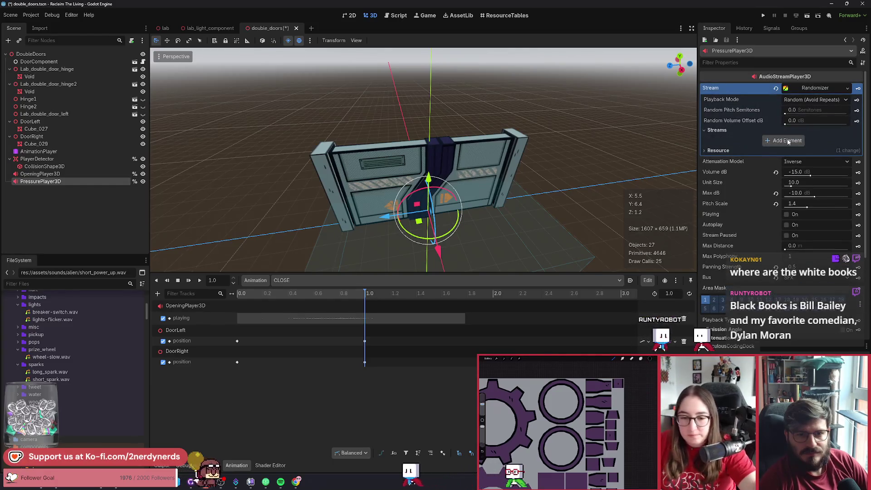
{"action": "left_click", "coordinate": [780, 153]}
{"action": "left_click", "coordinate": [831, 141]}
{"action": "left_click", "coordinate": [777, 249]}
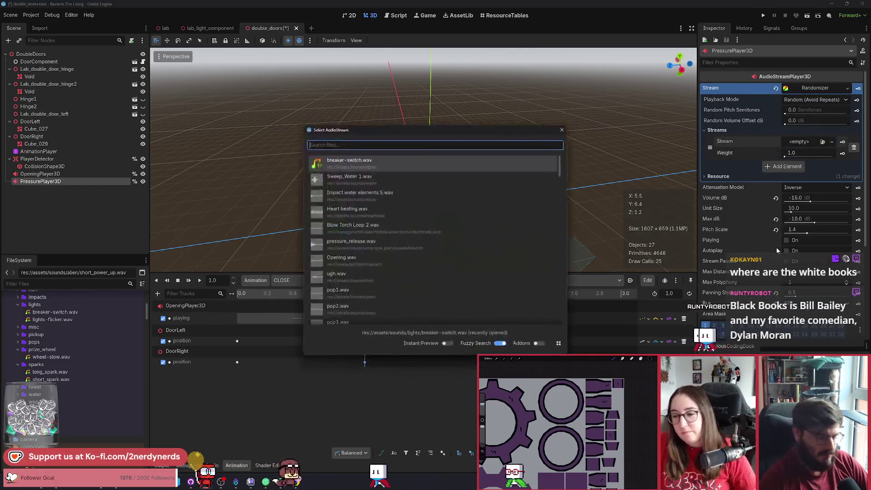
{"action": "type", "text": "pres"}
{"action": "key", "text": "Return"}
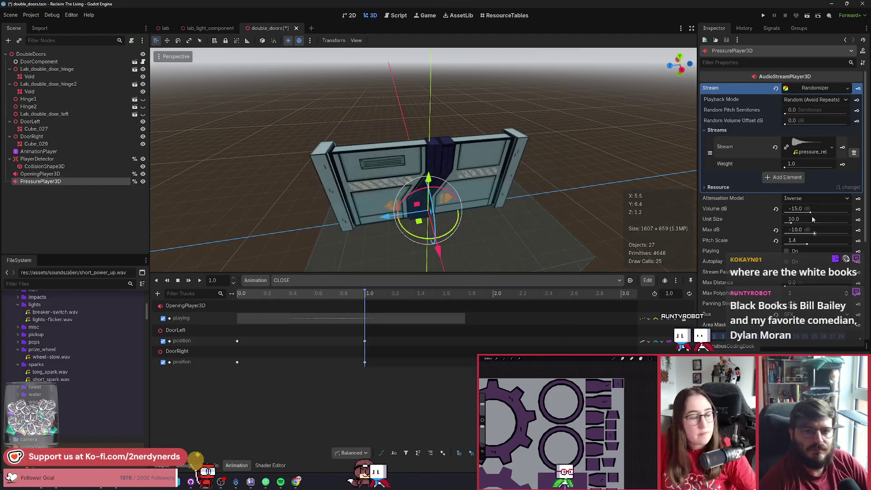
{"action": "left_click", "coordinate": [802, 111]}
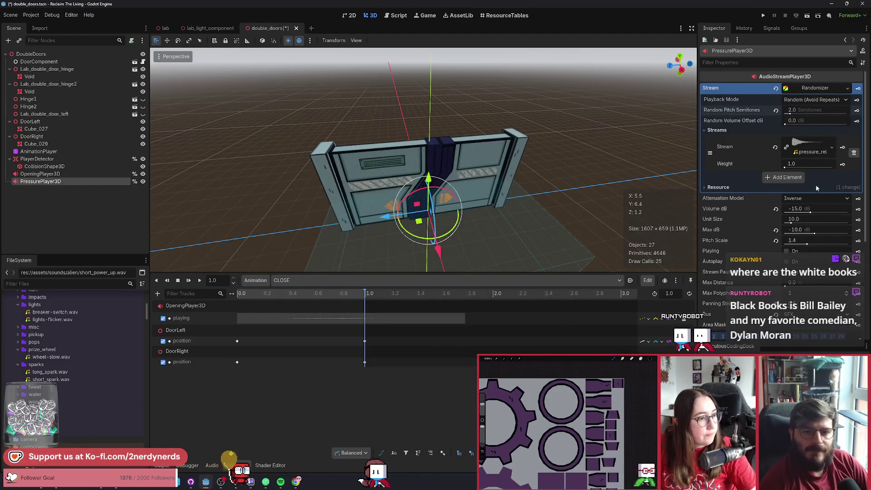
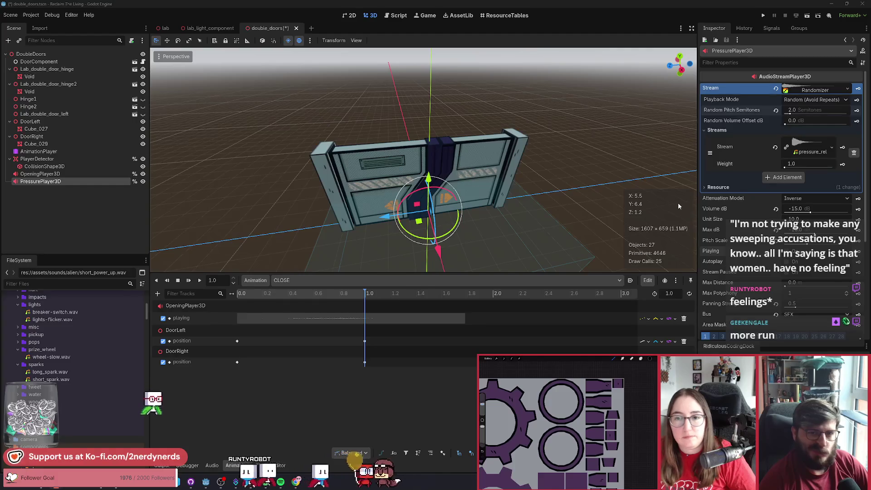
Step: Replay the closing animation, then give OpeningPlayer3D a new AudioStreamRandomizer stream
{"action": "left_click", "coordinate": [200, 281]}
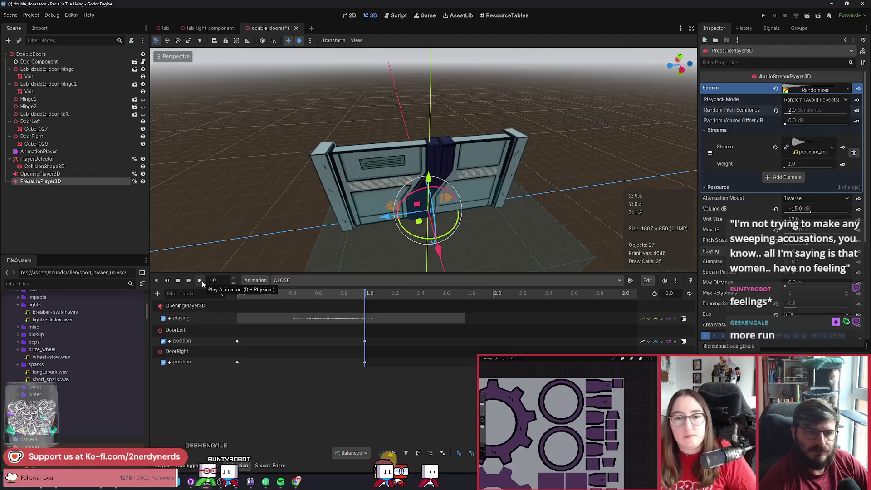
{"action": "left_click", "coordinate": [202, 281]}
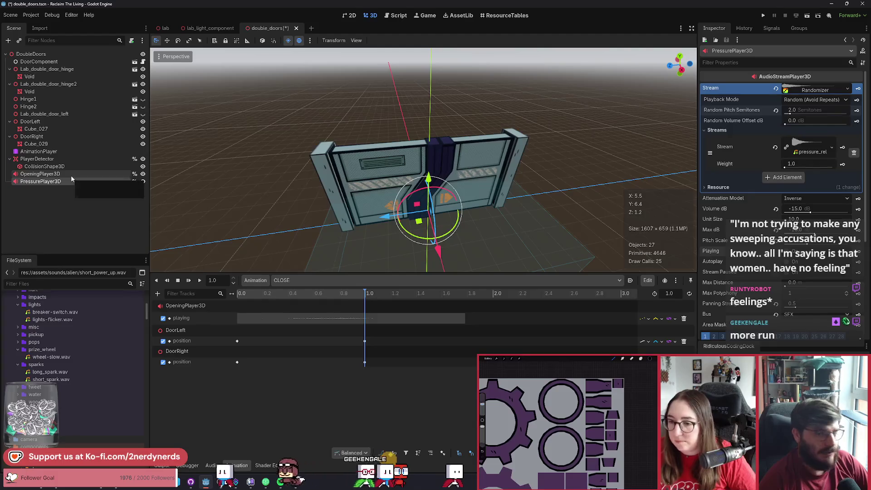
{"action": "left_click", "coordinate": [72, 175]}
{"action": "left_click", "coordinate": [846, 97]}
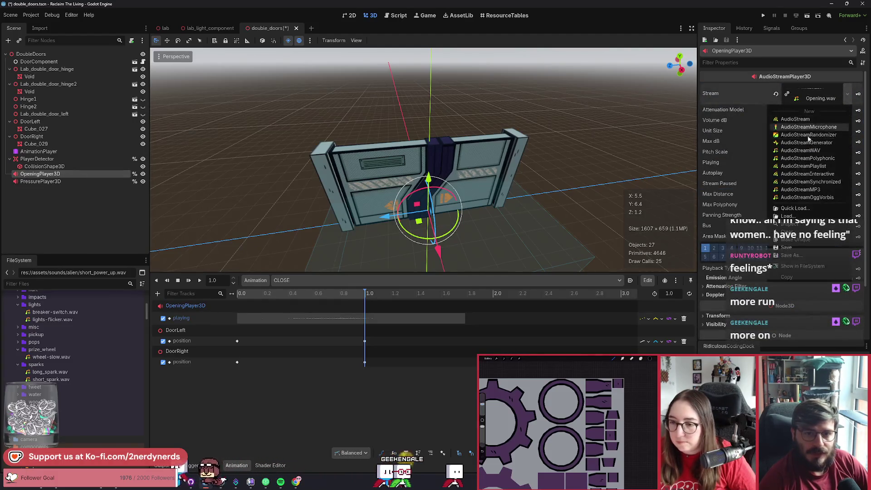
{"action": "left_click", "coordinate": [804, 135]}
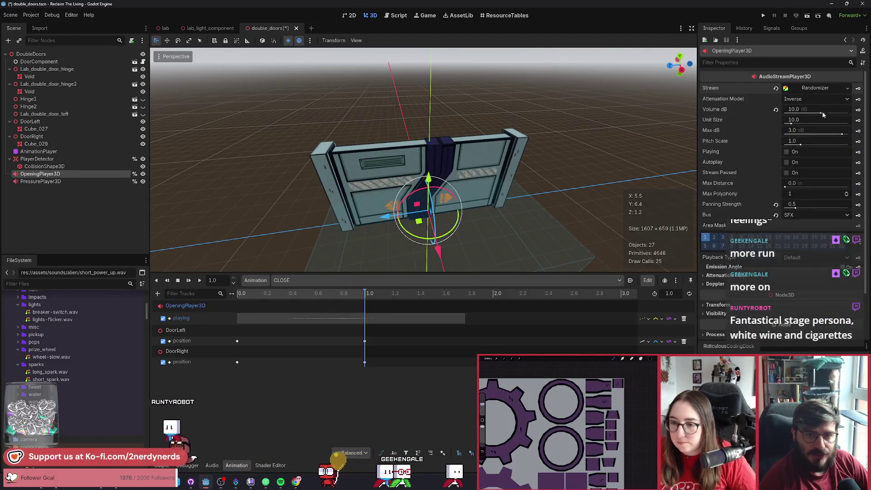
Step: Quick-load Opening.wav into the randomizer's empty stream slot
{"action": "left_click", "coordinate": [813, 90]}
{"action": "left_click", "coordinate": [783, 145]}
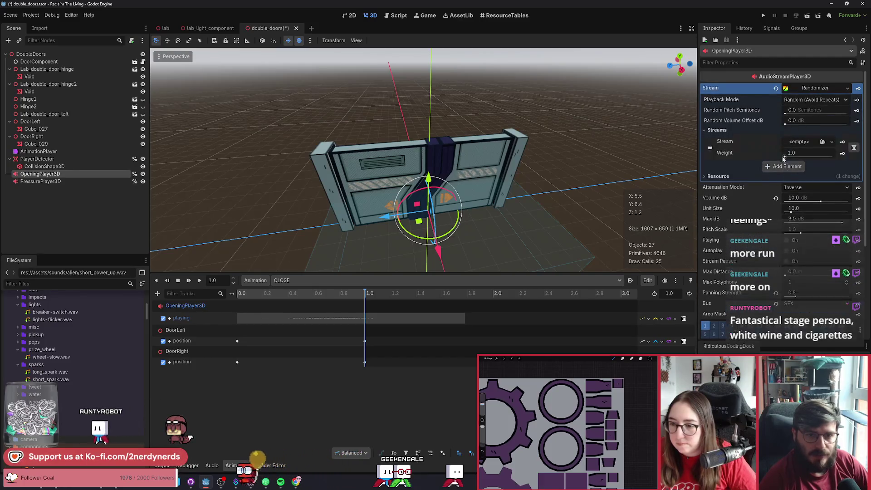
{"action": "left_click", "coordinate": [800, 143]}
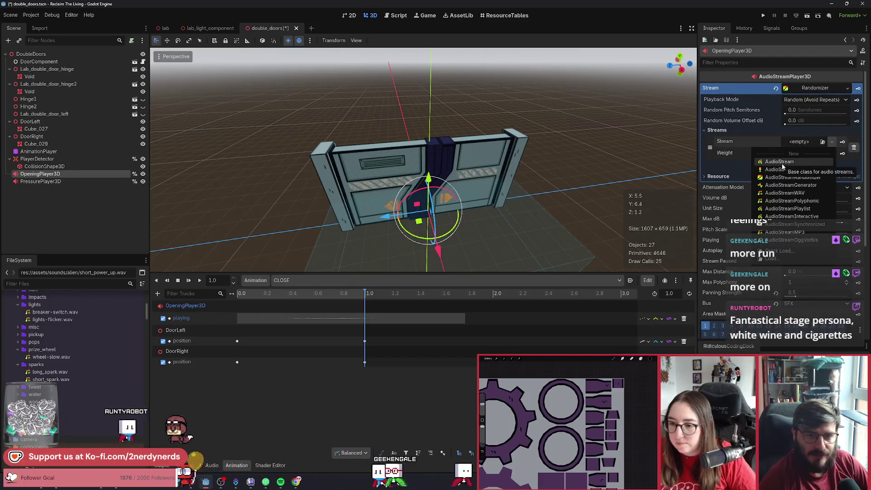
{"action": "left_click", "coordinate": [774, 251]}
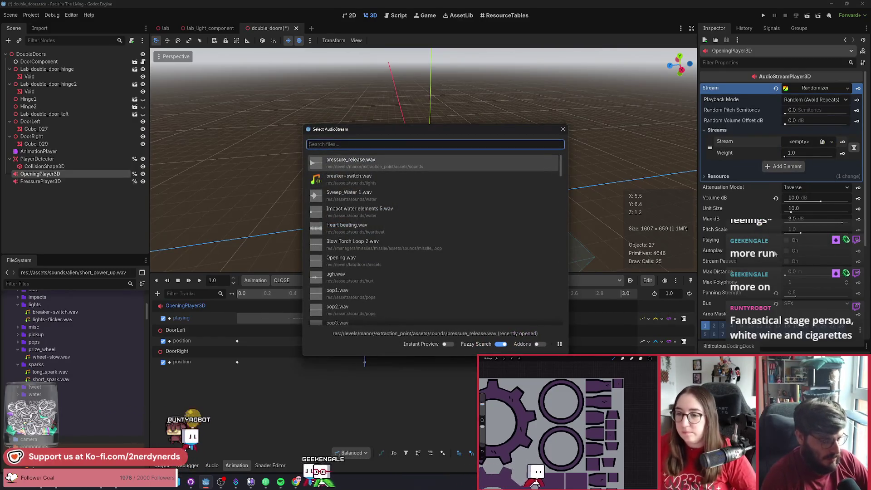
{"action": "type", "text": "openin"}
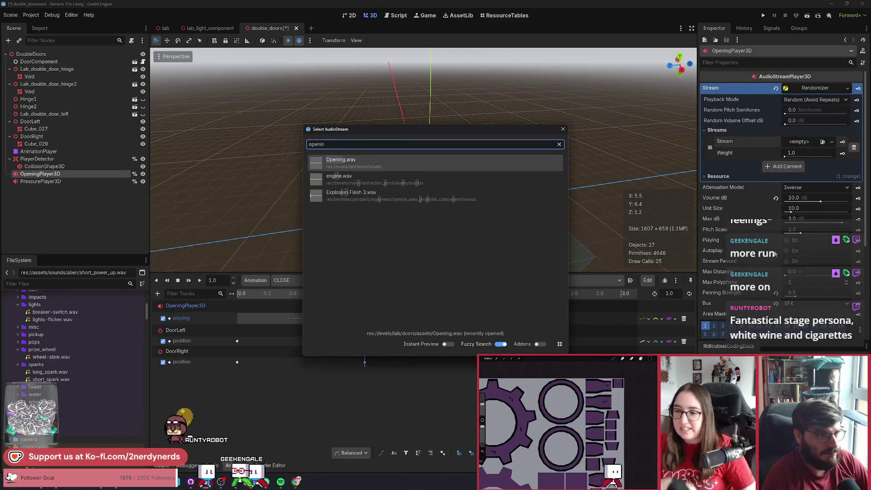
{"action": "key", "text": "Return"}
Step: Set the randomizer's random pitch to 2 semitones and save the double_doors scene
{"action": "left_click", "coordinate": [820, 113]}
{"action": "type", "text": "2"}
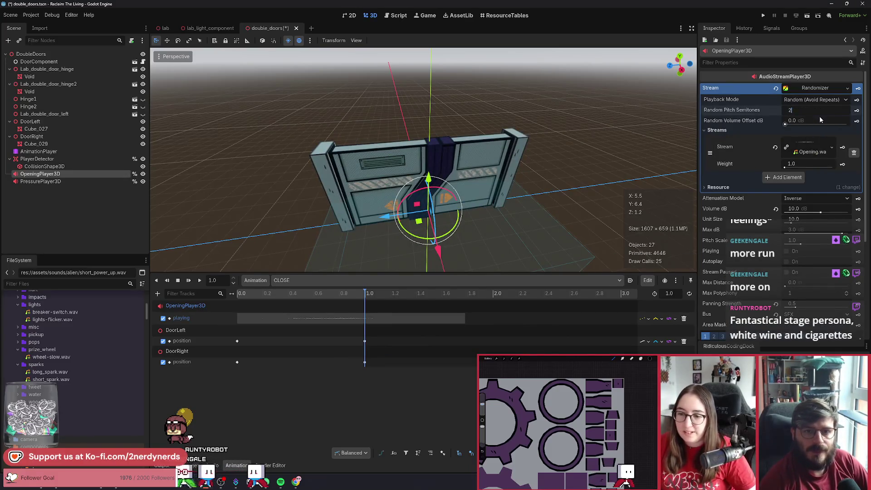
{"action": "key", "text": "Return"}
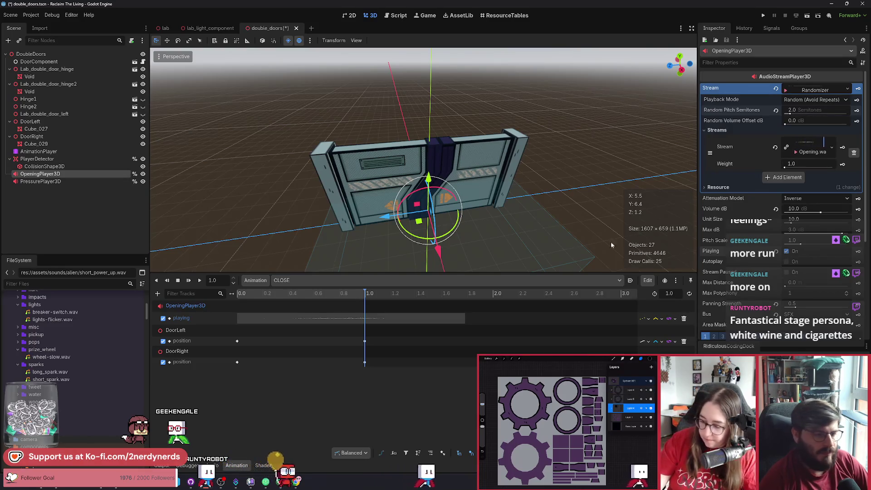
{"action": "key", "text": "ctrl+s"}
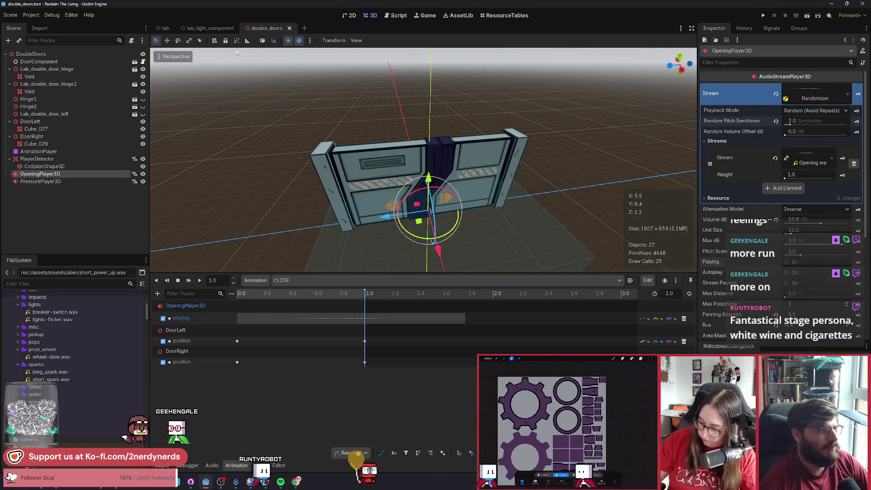
Step: Switch to the lab scene and run it to play-test
{"action": "mouse_move", "coordinate": [166, 30]}
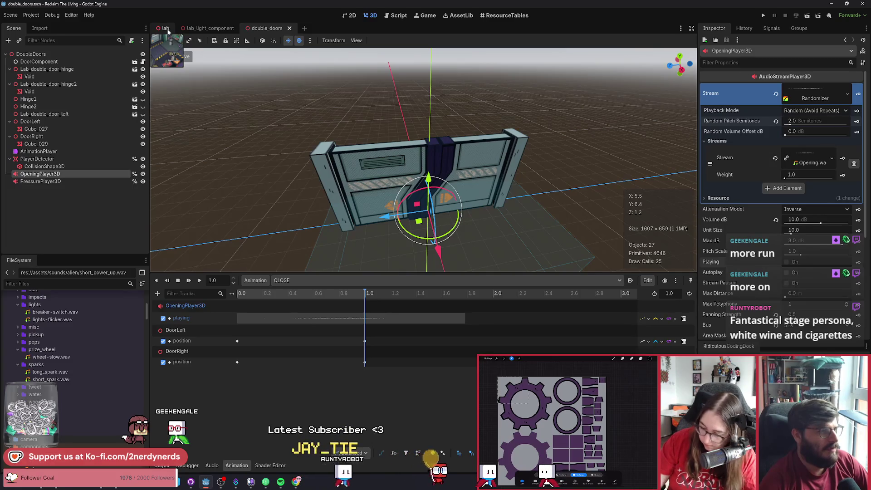
{"action": "left_click", "coordinate": [166, 29]}
{"action": "left_click", "coordinate": [807, 17]}
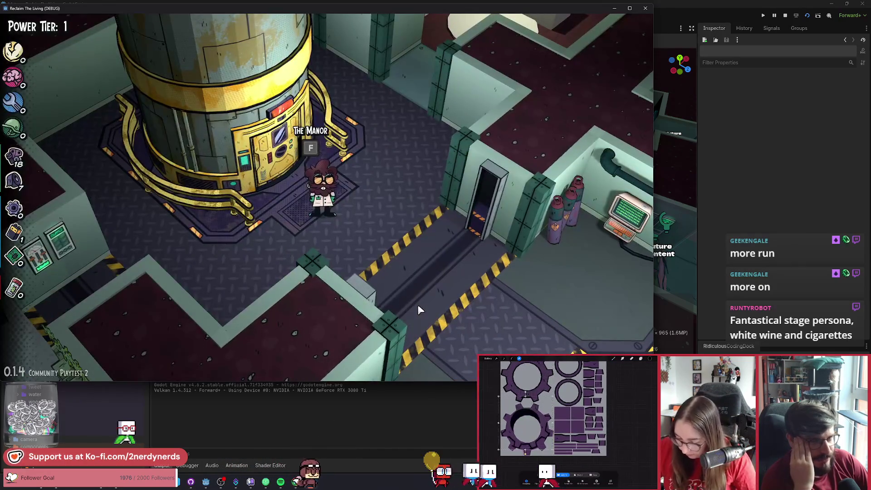
Step: Walk the character along the corridor toward the Armory and back to the Generator, then stop the game
{"action": "key", "text": "s+d"}
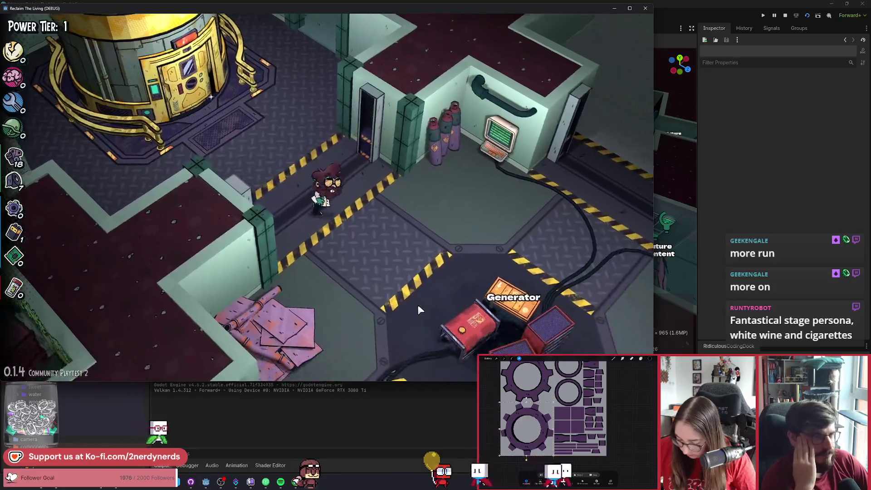
{"action": "key", "text": "s"}
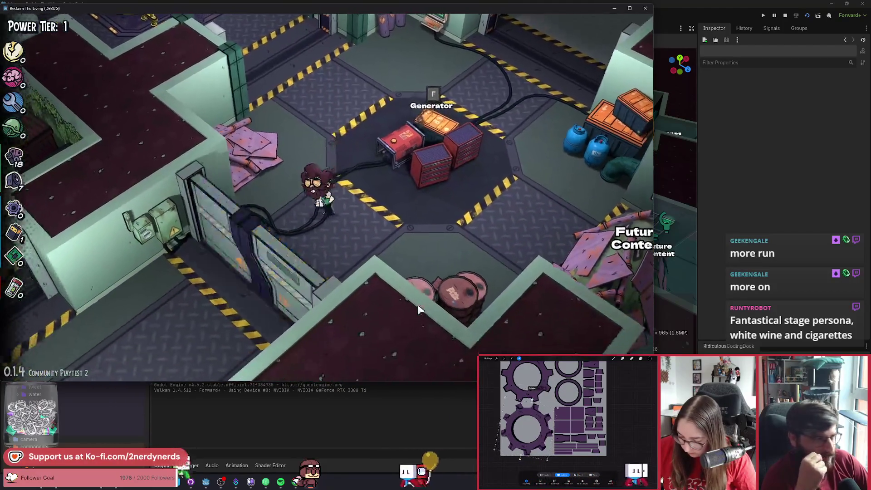
{"action": "key", "text": "a"}
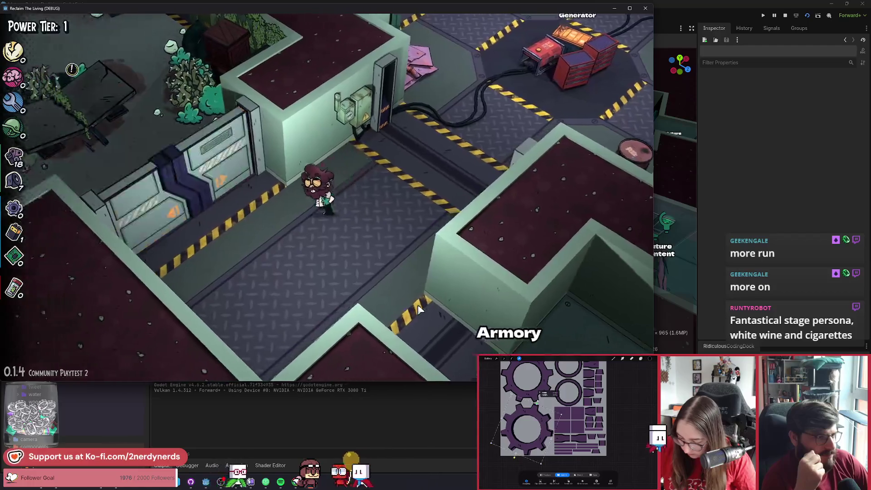
{"action": "key", "text": "d"}
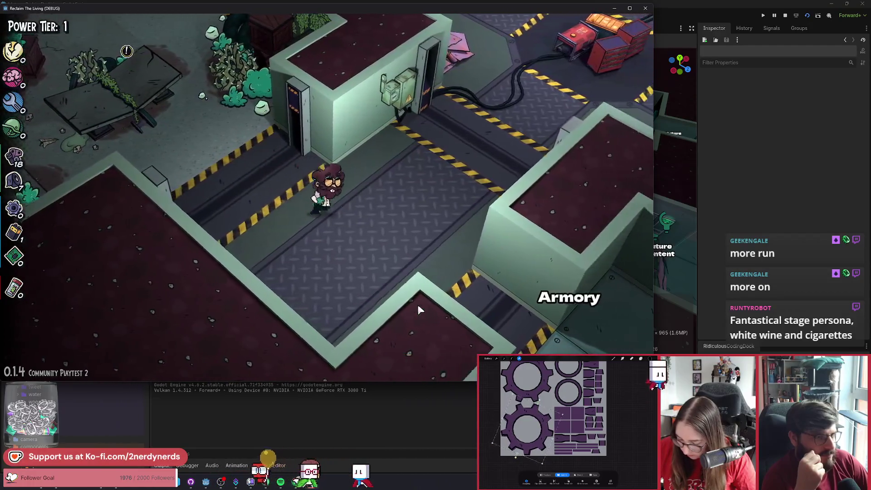
{"action": "key", "text": "w"}
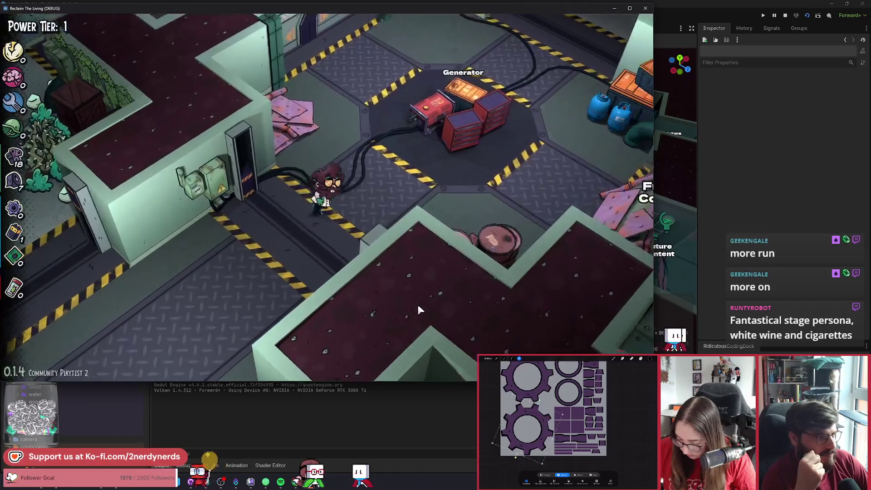
{"action": "key", "text": "w"}
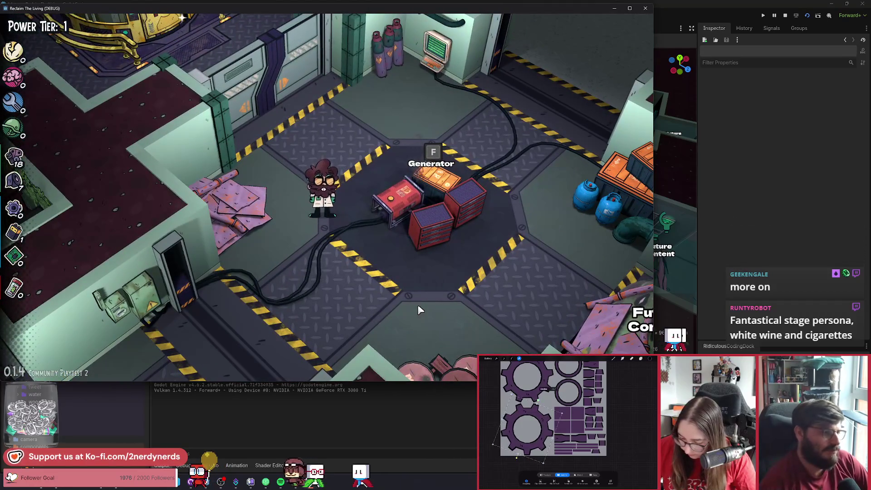
{"action": "key", "text": "d"}
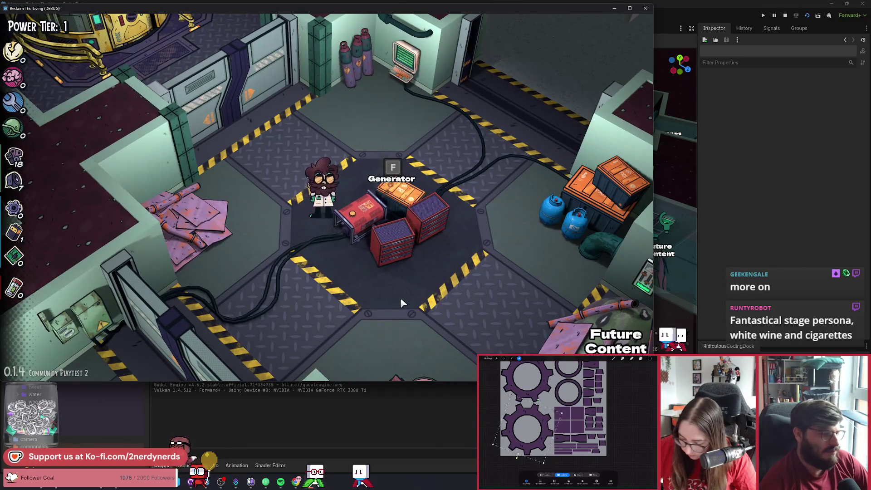
{"action": "key", "text": "F8"}
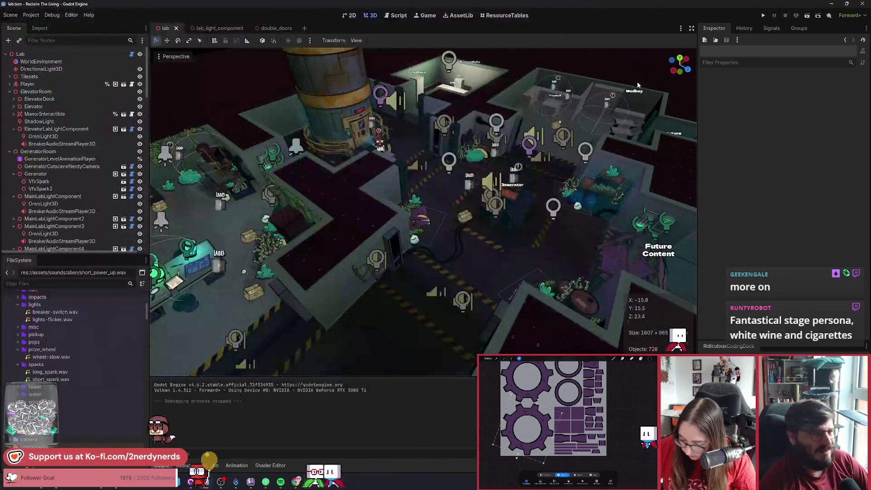
Step: In double_doors, preview the CLOSE and OPEN door animations and save the scene
{"action": "left_click", "coordinate": [273, 29]}
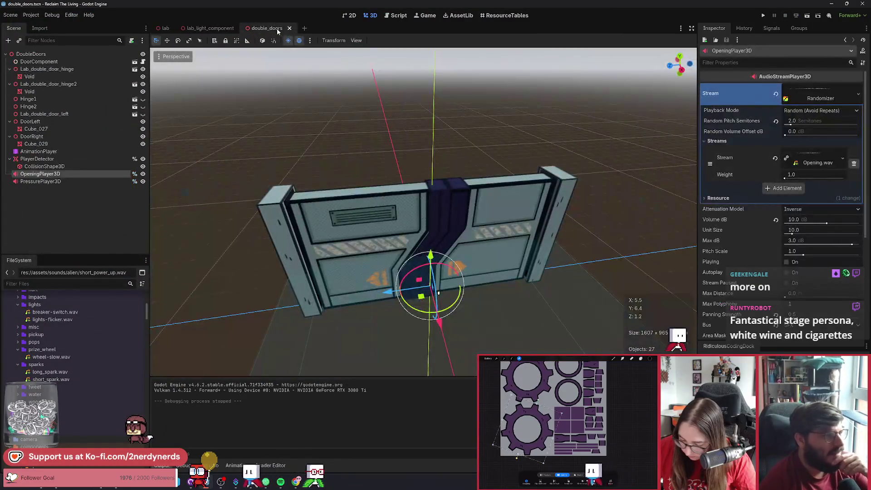
{"action": "left_click", "coordinate": [41, 151]}
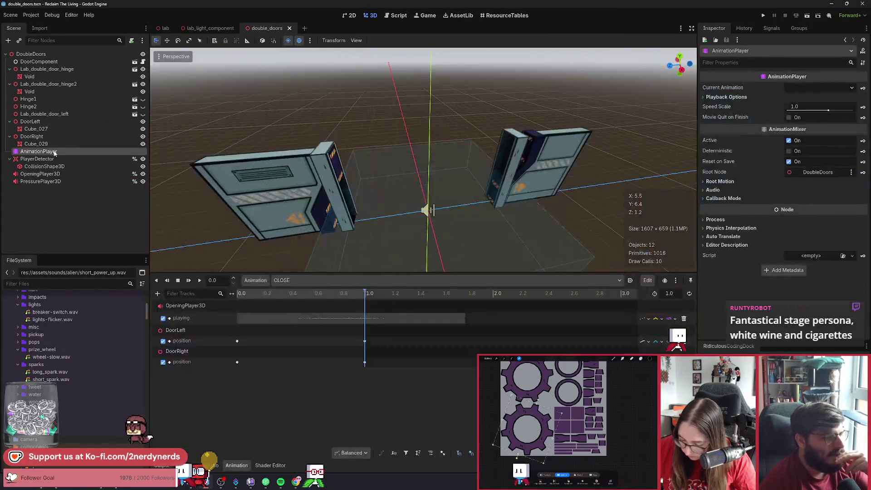
{"action": "left_click", "coordinate": [200, 280]}
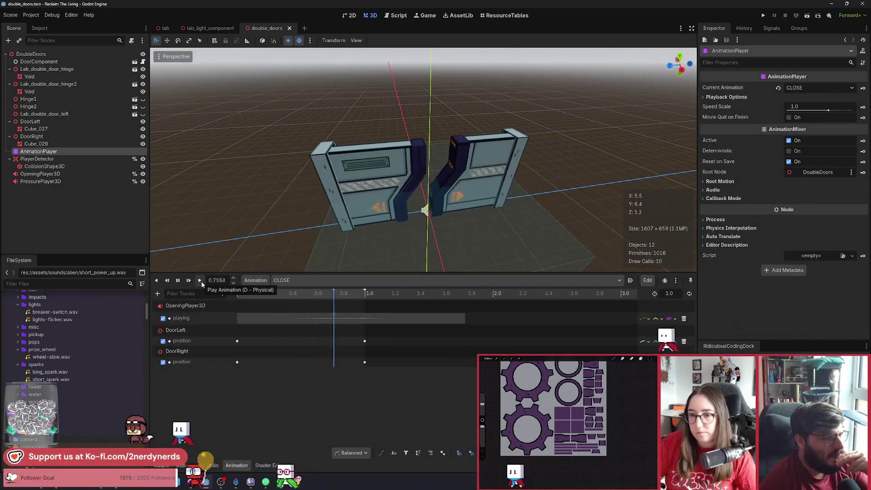
{"action": "left_click", "coordinate": [297, 280]}
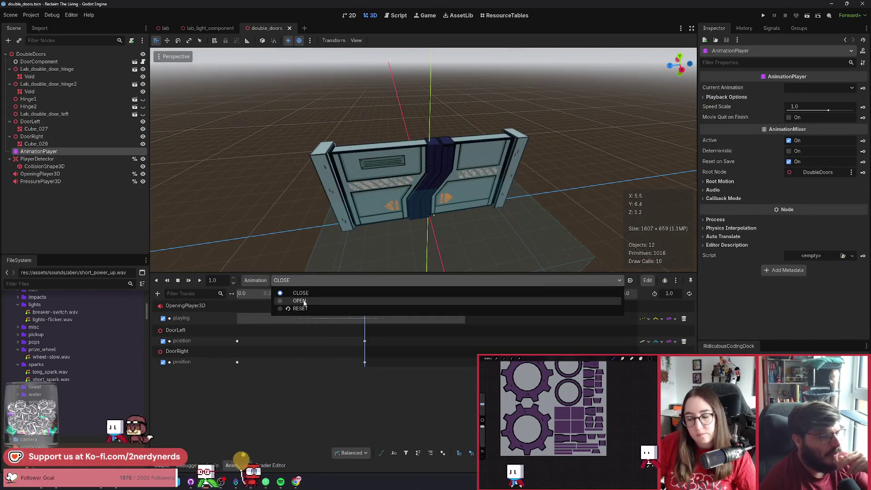
{"action": "left_click", "coordinate": [282, 301]}
{"action": "key", "text": "ctrl+s"}
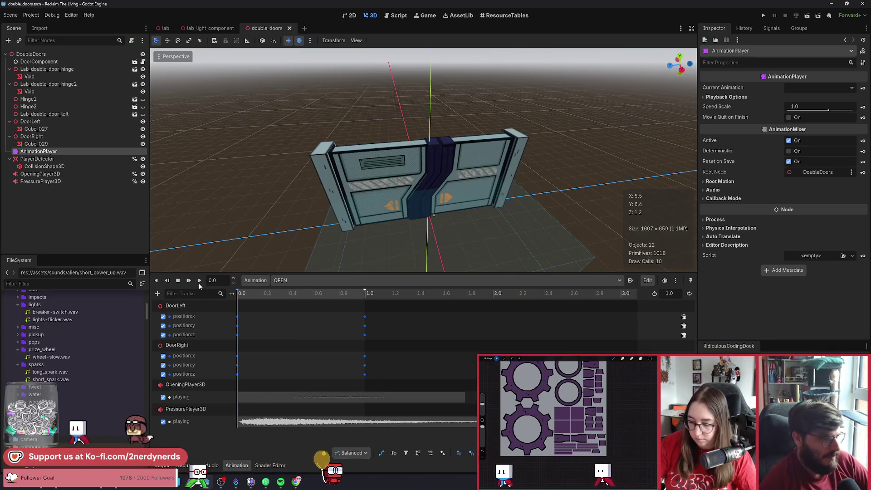
Step: In the RESET animation, disable both doors' position tracks and save
{"action": "left_click", "coordinate": [295, 280]}
{"action": "left_click", "coordinate": [300, 308]}
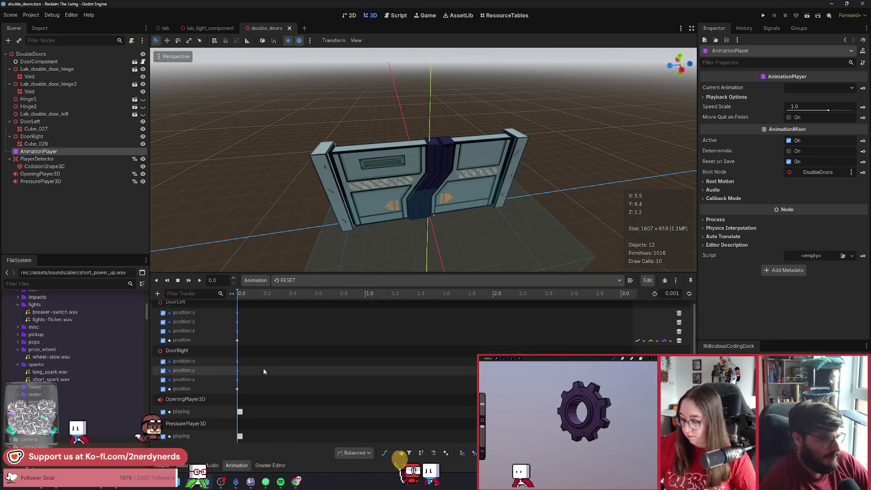
{"action": "left_click", "coordinate": [162, 344]}
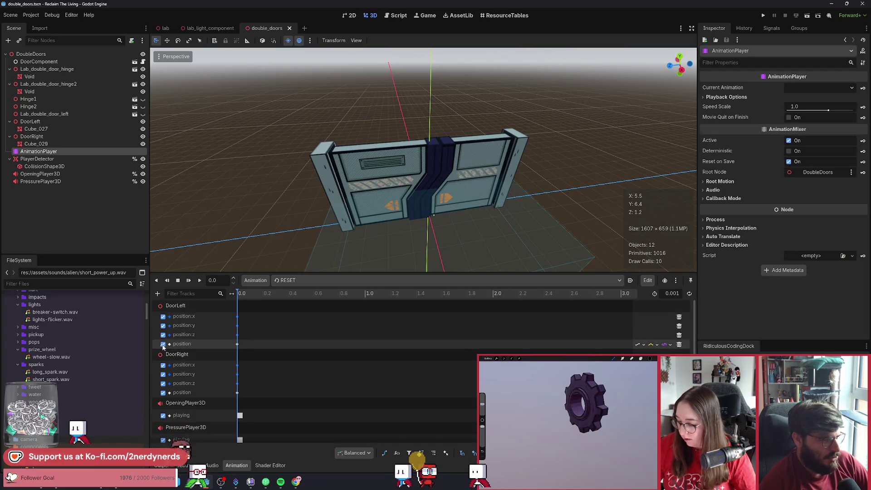
{"action": "left_click", "coordinate": [163, 392]}
{"action": "key", "text": "ctrl+s"}
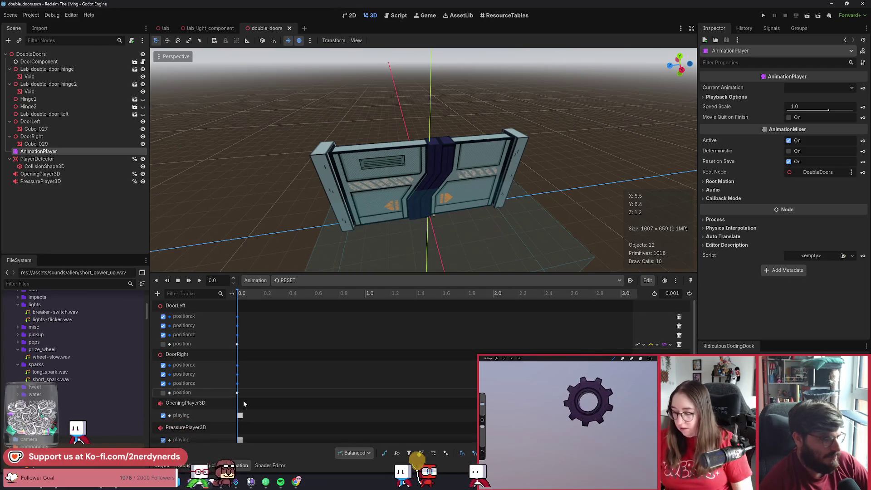
Step: Re-enable both doors' combined position tracks, disable their position:x/y/z tracks, and save
{"action": "left_click", "coordinate": [163, 392]}
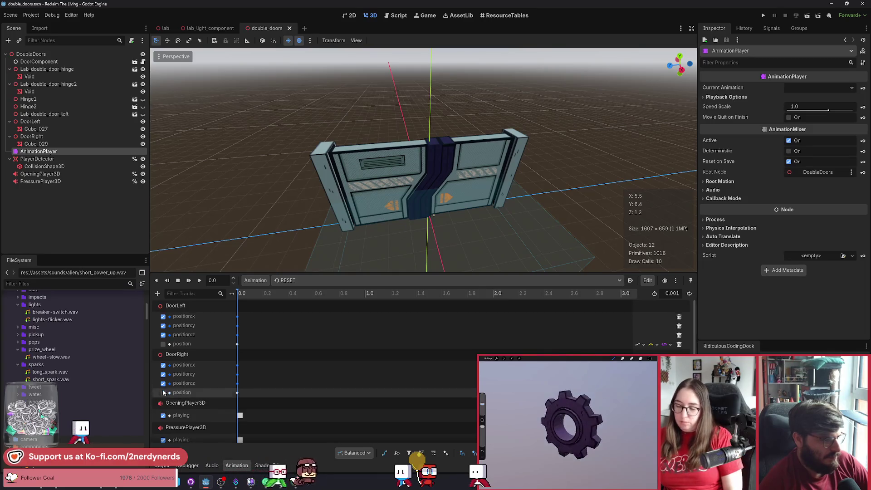
{"action": "left_click", "coordinate": [162, 383]}
{"action": "left_click", "coordinate": [162, 373]}
{"action": "left_click", "coordinate": [162, 364]}
{"action": "left_click", "coordinate": [162, 343]}
{"action": "left_click", "coordinate": [163, 335]}
{"action": "left_click", "coordinate": [162, 325]}
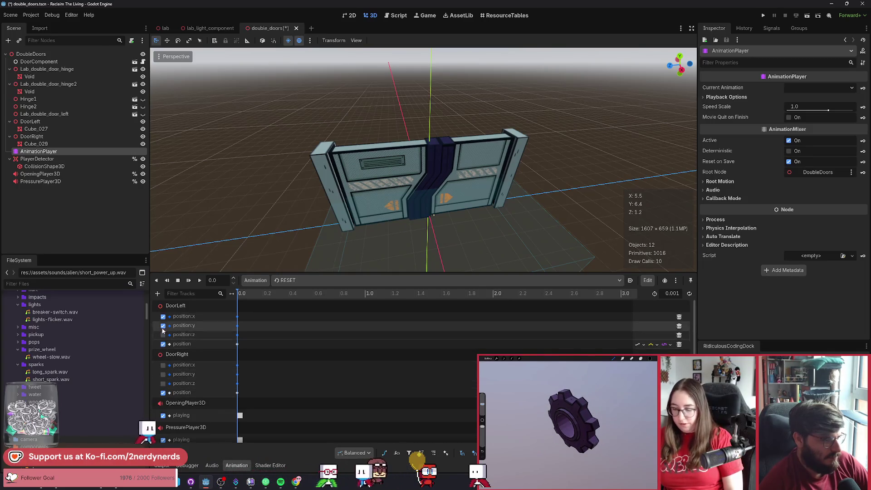
{"action": "left_click", "coordinate": [163, 316]}
{"action": "key", "text": "ctrl+s"}
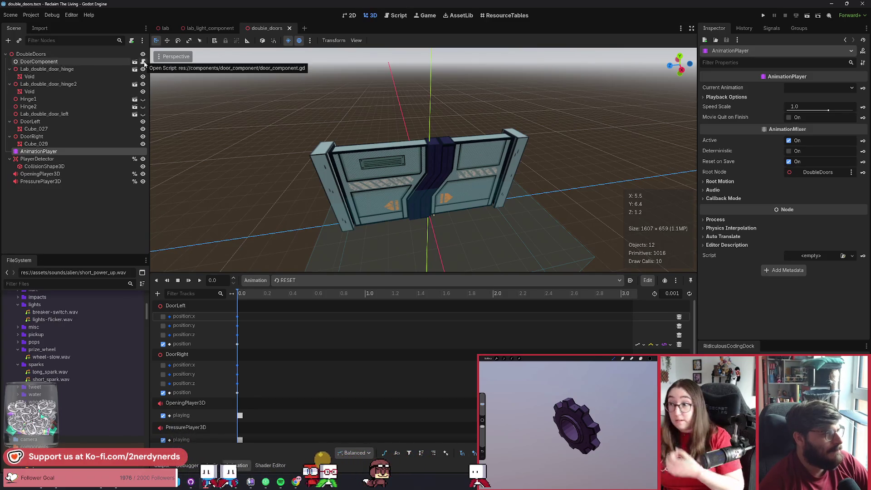
Step: Change line 37 of door_component.gd to animation_player.play('CLOSE'), then run the game from the lab scene
{"action": "left_click", "coordinate": [143, 62]}
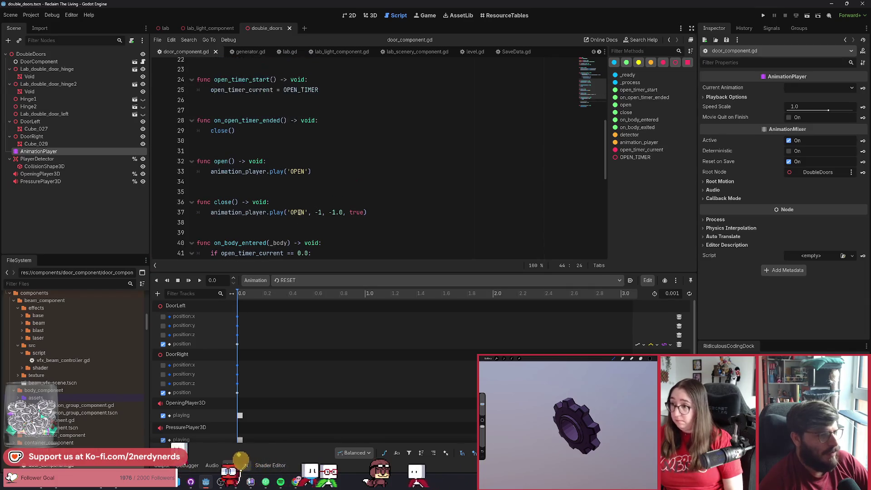
{"action": "double_click", "coordinate": [299, 212]}
{"action": "type", "text": "CLOSE"}
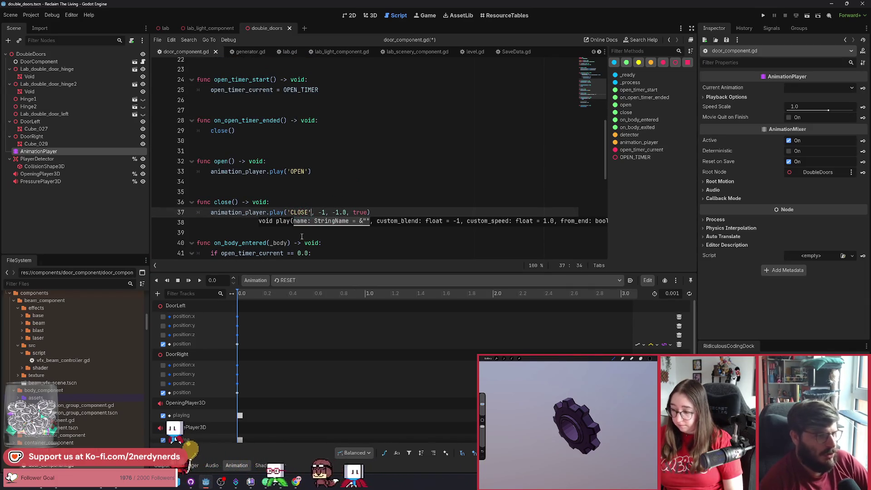
{"action": "key", "text": "shift+End"}
{"action": "key", "text": "shift+Left"}
{"action": "key", "text": "Delete"}
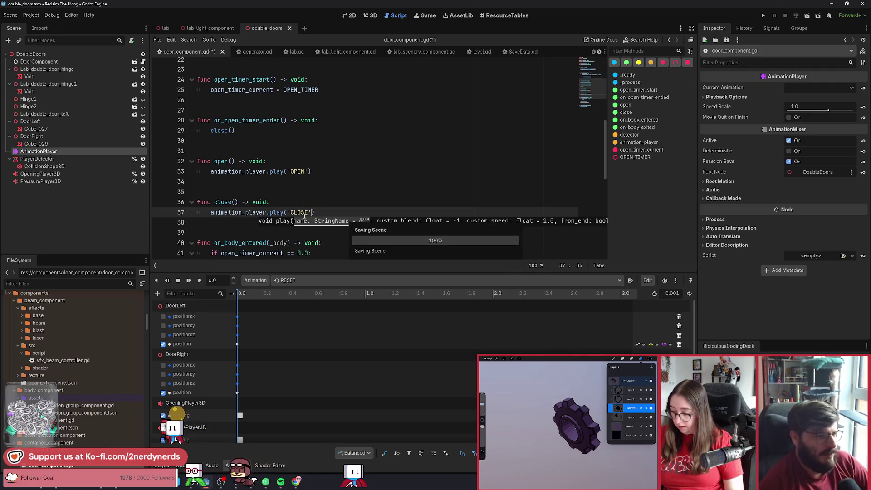
{"action": "left_click", "coordinate": [308, 204]}
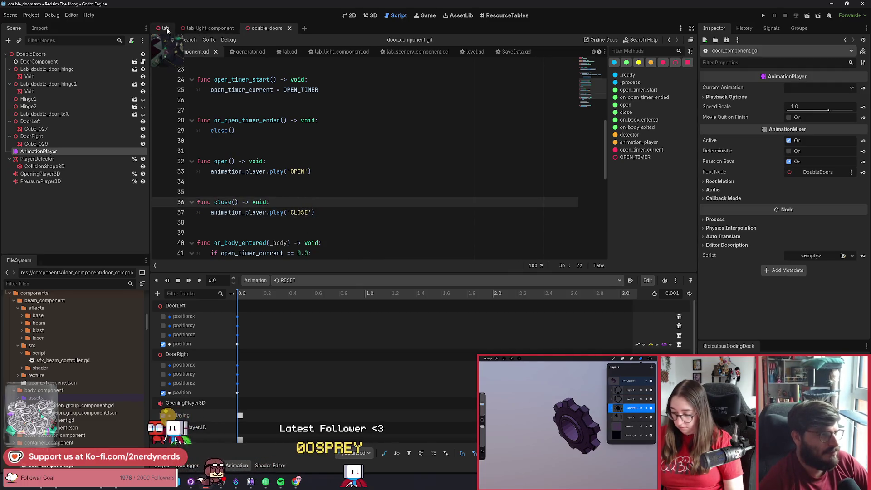
{"action": "left_click", "coordinate": [165, 28]}
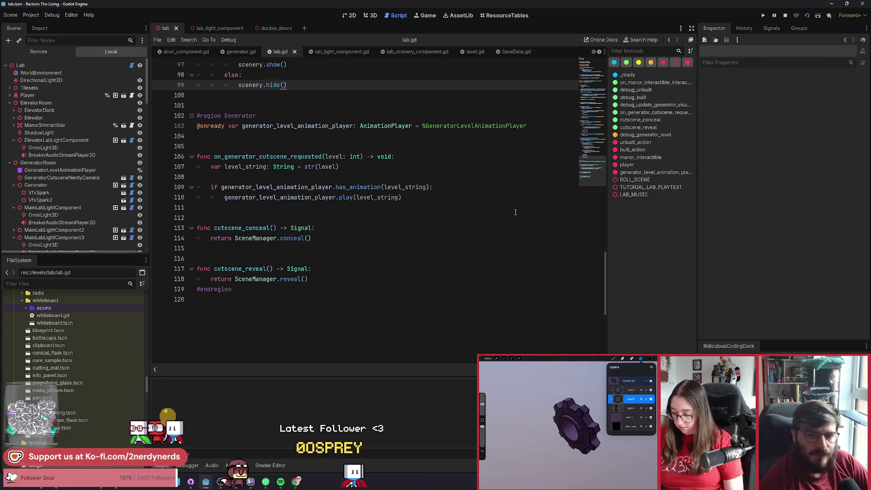
{"action": "key", "text": "F6"}
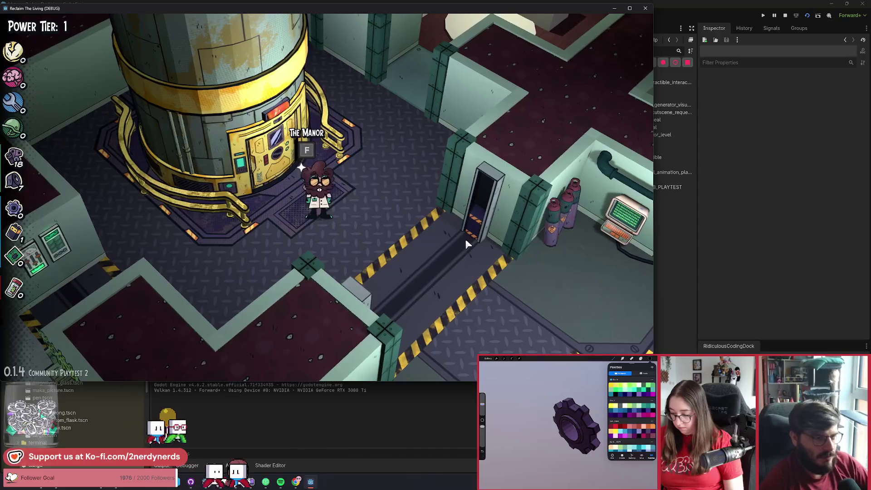
Step: Stop the game and copy DoorLeft's final position value from the CLOSE animation
{"action": "left_click", "coordinate": [785, 16]}
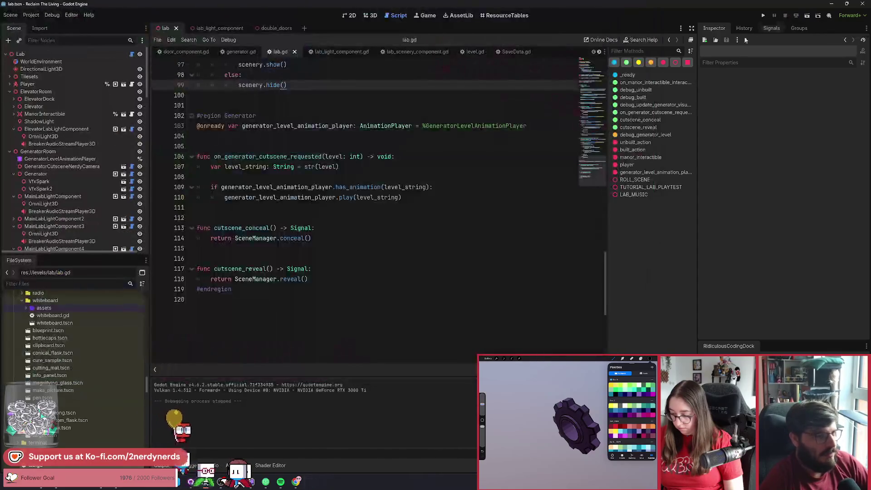
{"action": "left_click", "coordinate": [279, 28]}
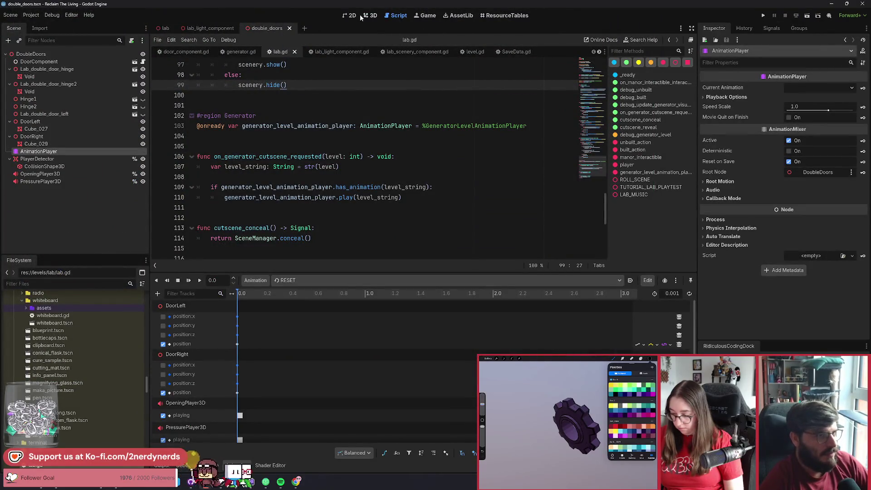
{"action": "left_click", "coordinate": [366, 15]}
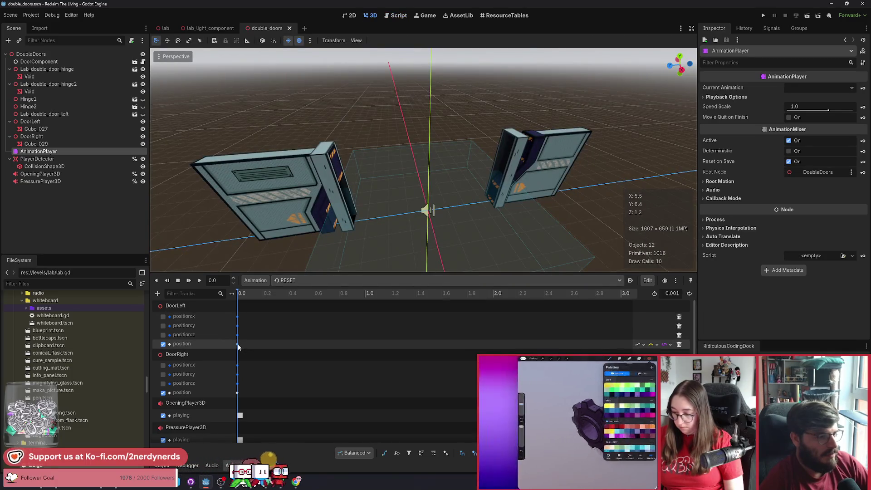
{"action": "left_click", "coordinate": [298, 279]}
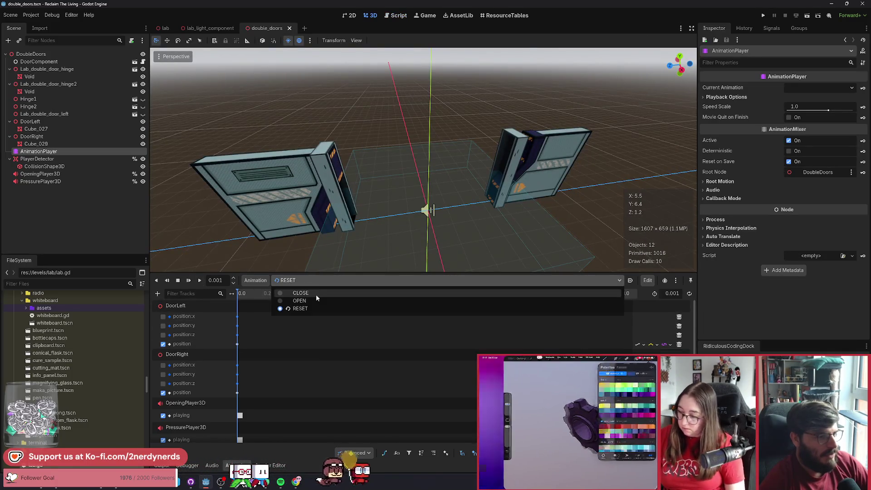
{"action": "left_click", "coordinate": [314, 301]}
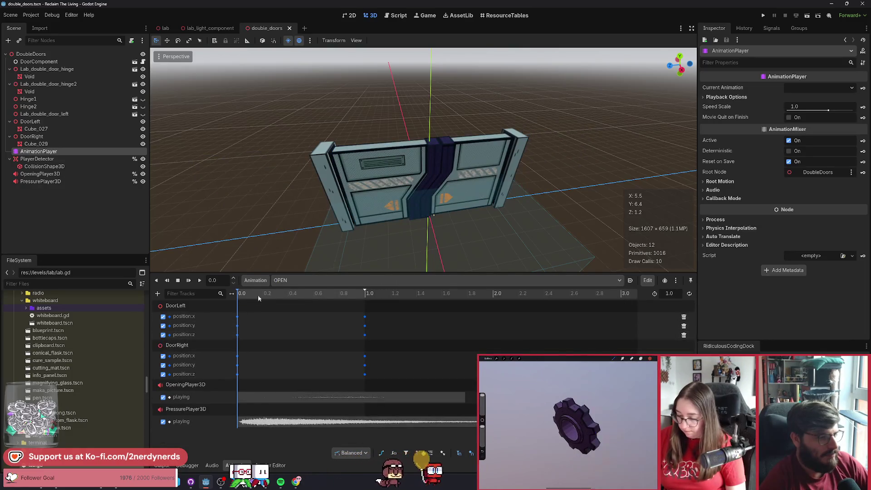
{"action": "left_click", "coordinate": [299, 280]}
{"action": "left_click", "coordinate": [302, 295]}
{"action": "left_click", "coordinate": [365, 341]}
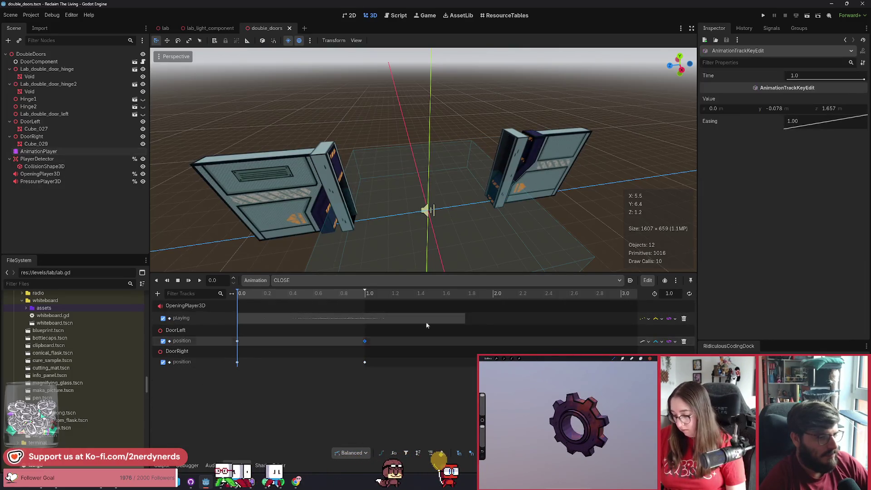
{"action": "right_click", "coordinate": [722, 100]}
{"action": "left_click", "coordinate": [740, 106]}
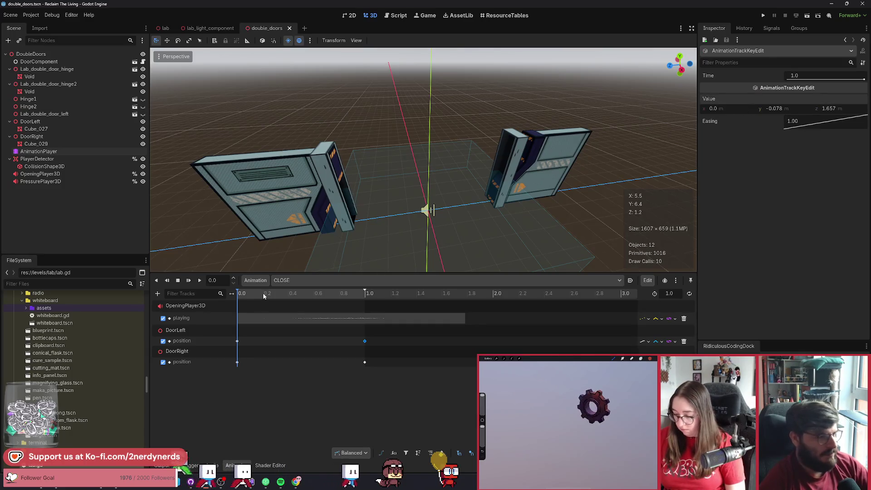
Step: Paste that closed position into DoorLeft's RESET keyframe and save
{"action": "left_click", "coordinate": [299, 281]}
{"action": "left_click", "coordinate": [300, 308]}
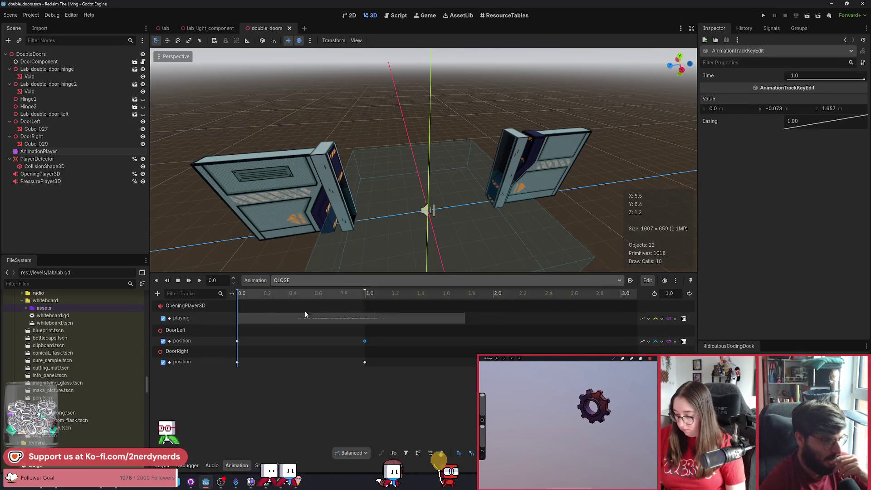
{"action": "left_click", "coordinate": [238, 344]}
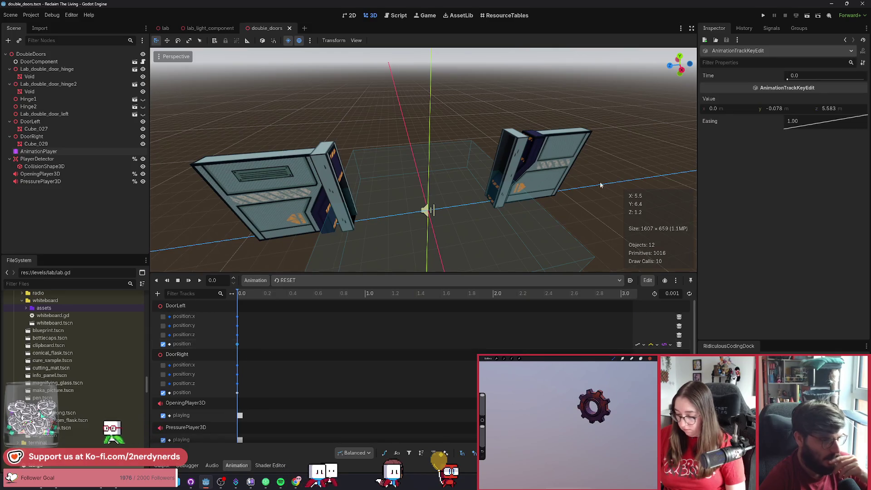
{"action": "right_click", "coordinate": [722, 100]}
{"action": "left_click", "coordinate": [740, 114]}
{"action": "key", "text": "ctrl+s"}
Step: Set DoorRight's RESET keyframe to its closed position (z -1.58), save, and return to the lab scene
{"action": "left_click", "coordinate": [304, 282]}
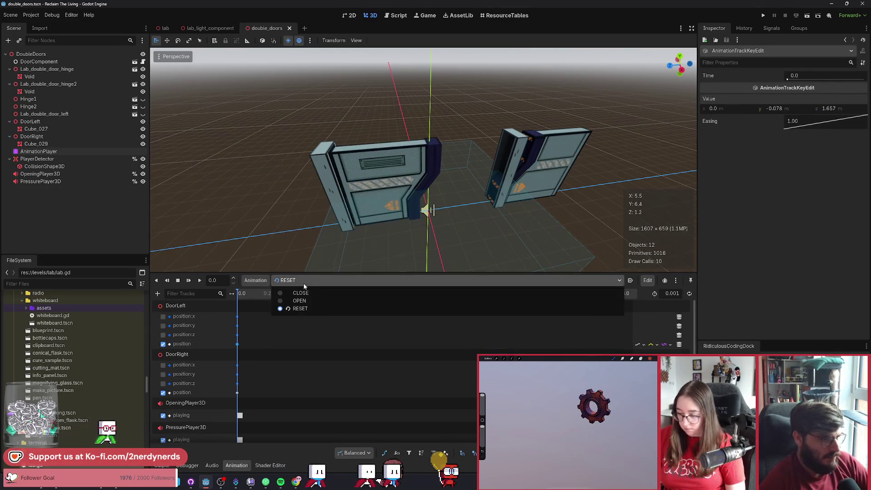
{"action": "left_click", "coordinate": [365, 362]}
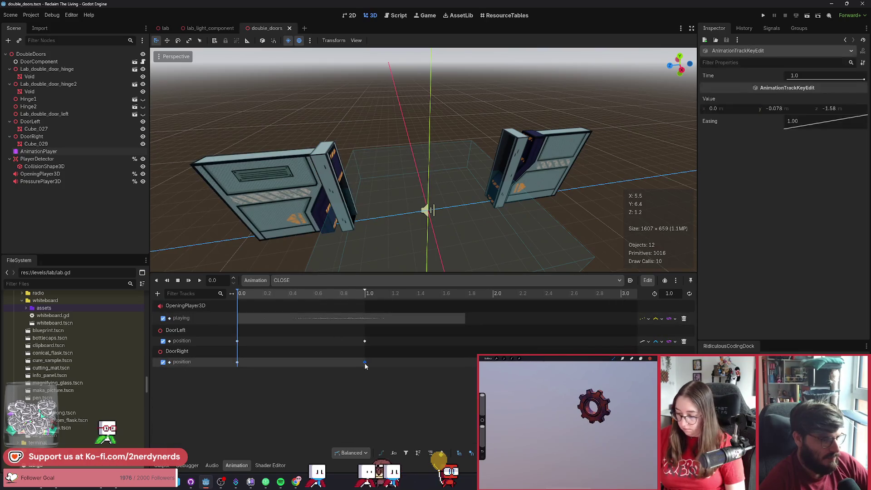
{"action": "left_click", "coordinate": [300, 280]}
{"action": "left_click", "coordinate": [313, 296]}
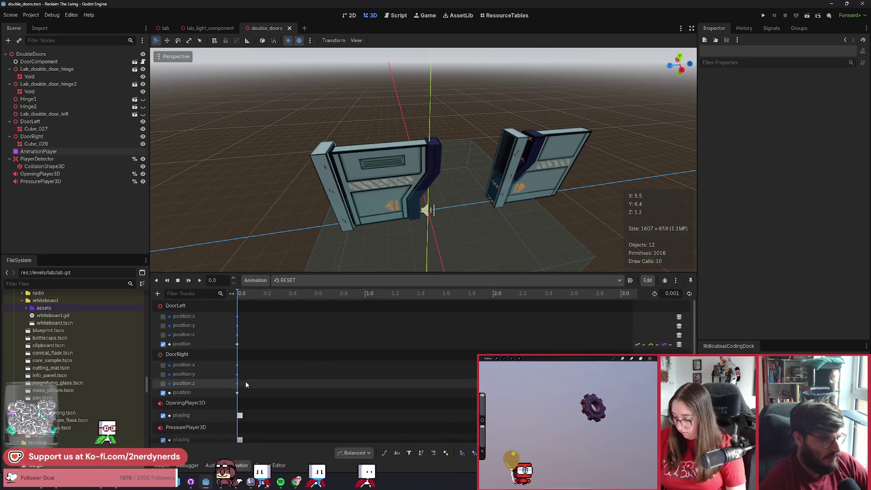
{"action": "left_click", "coordinate": [237, 392]}
{"action": "key", "text": "ctrl+v"}
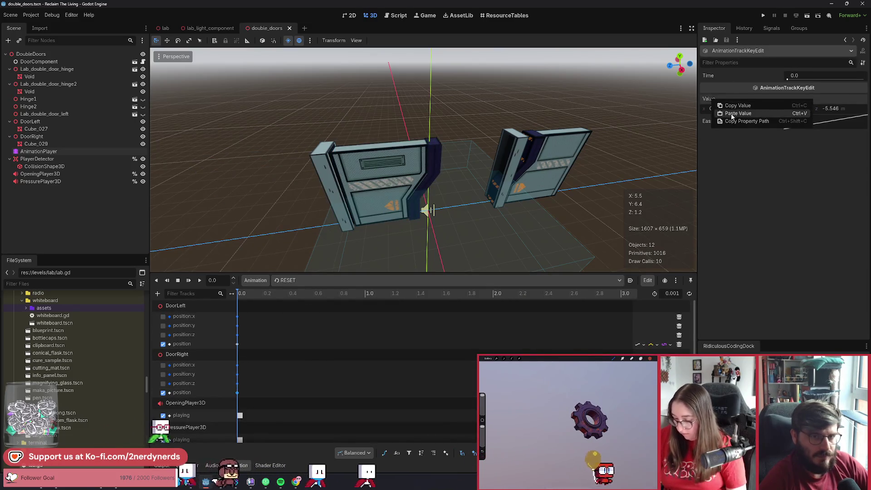
{"action": "left_click", "coordinate": [199, 280]}
{"action": "key", "text": "ctrl+s"}
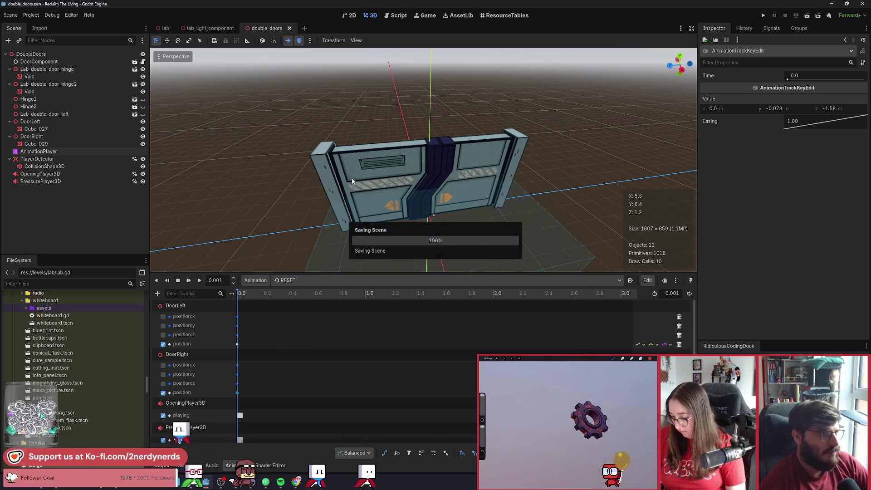
{"action": "left_click", "coordinate": [163, 28]}
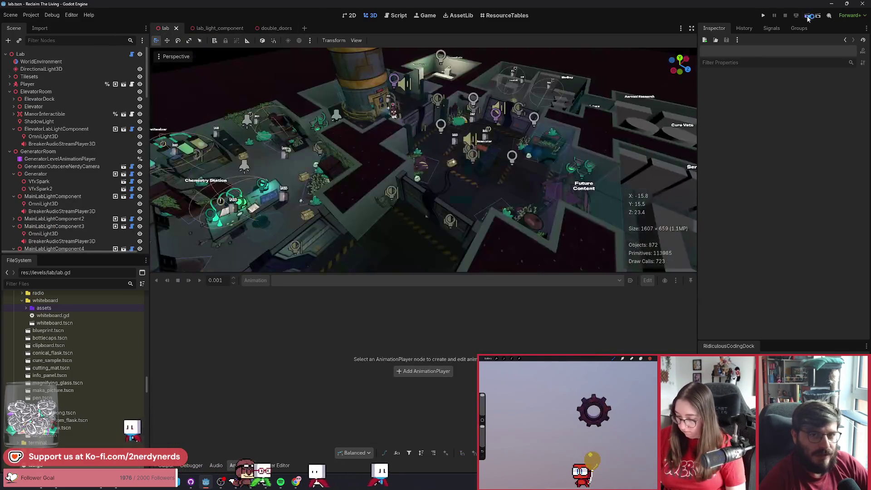
Step: Run the game and walk past the Generator room toward the Armory and back
{"action": "left_click", "coordinate": [807, 15]}
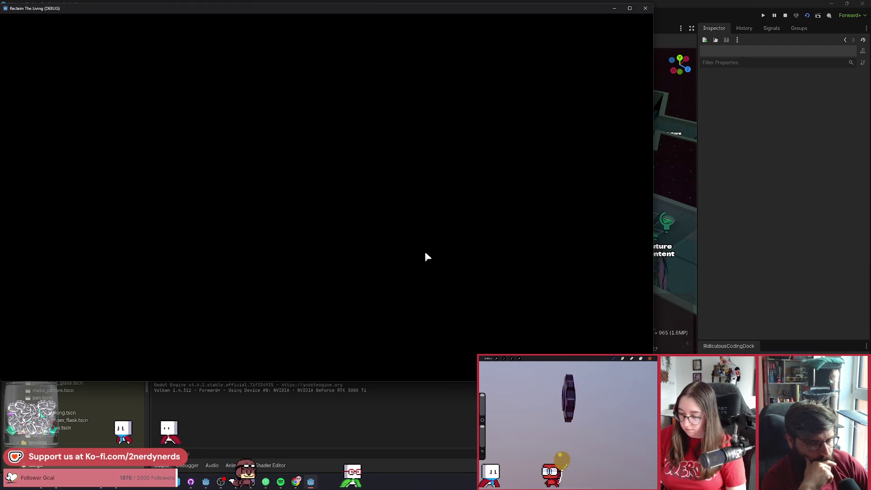
{"action": "key", "text": "s+d"}
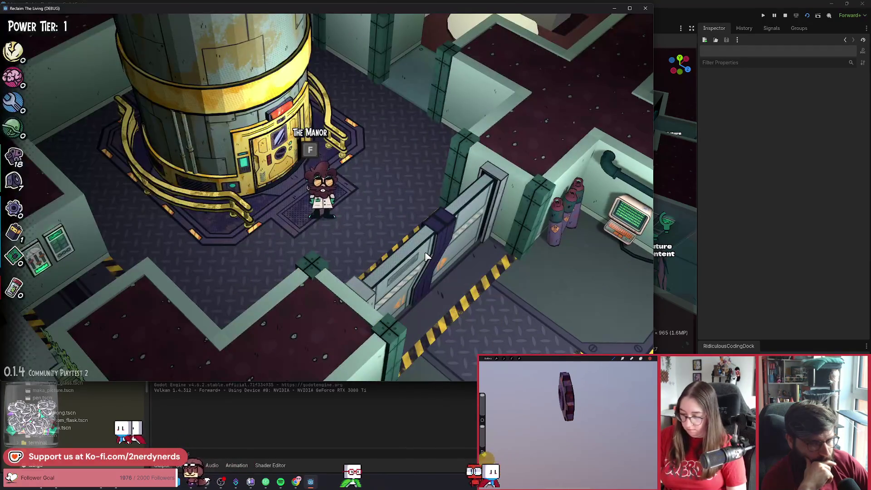
{"action": "key", "text": "s"}
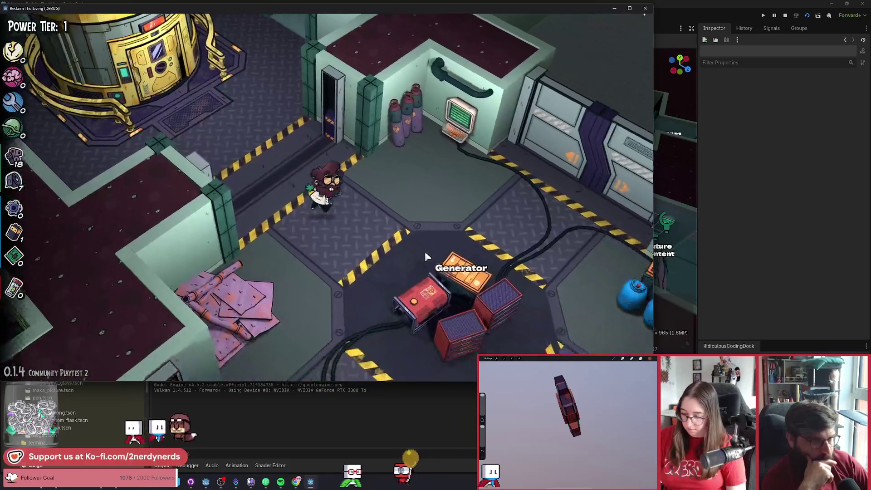
{"action": "key", "text": "s+a"}
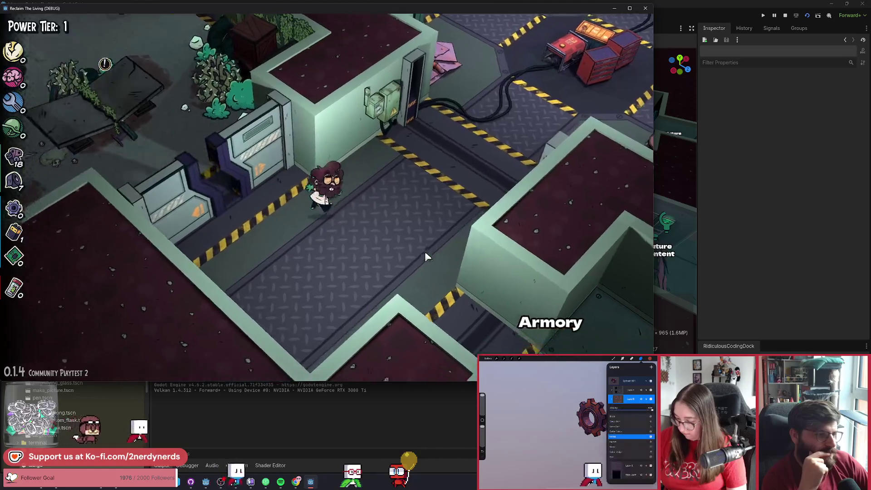
{"action": "key", "text": "w+d"}
{"action": "key", "text": "w+d"}
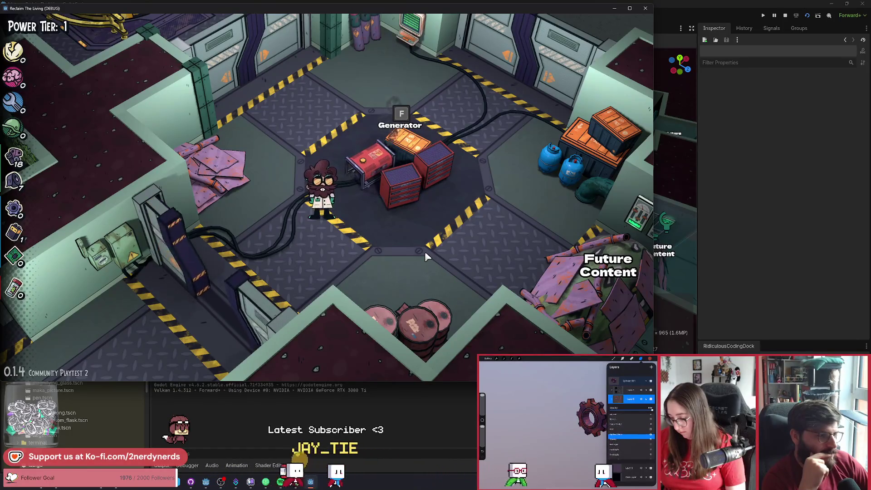
Step: Walk past the Armory, back up the corridor to the Generator, and stop the game
{"action": "key", "text": "w+a"}
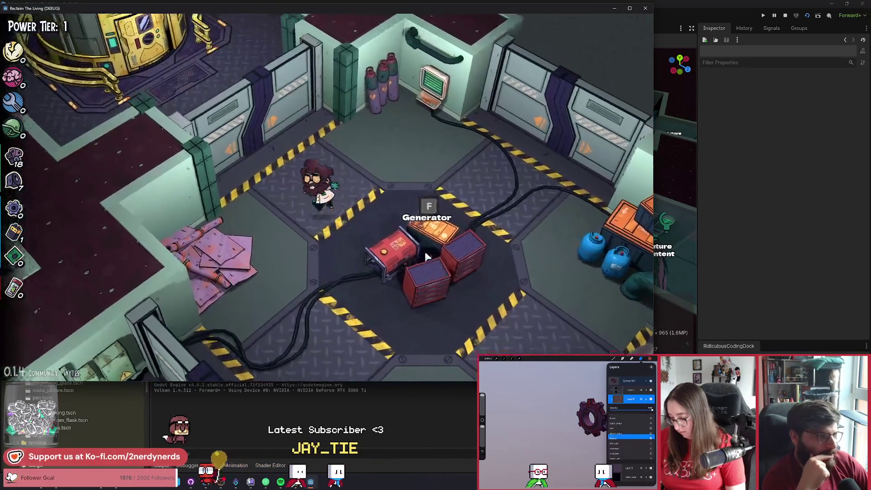
{"action": "key", "text": "s"}
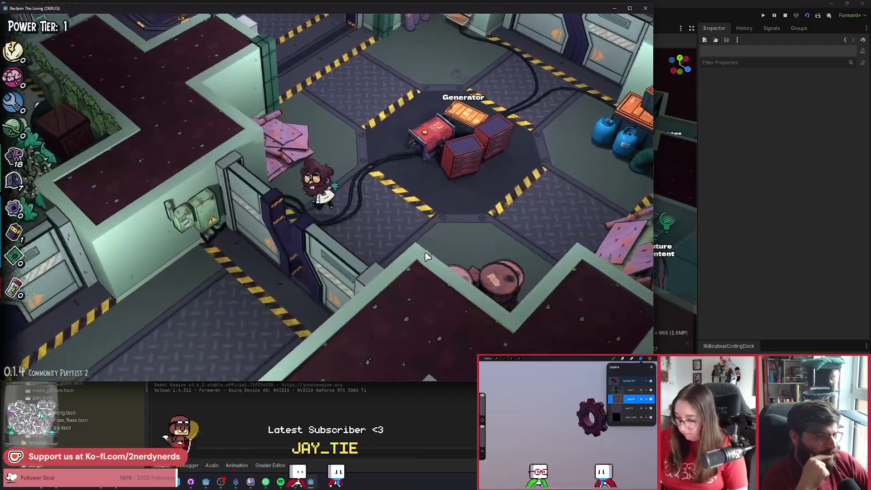
{"action": "key", "text": "s+a"}
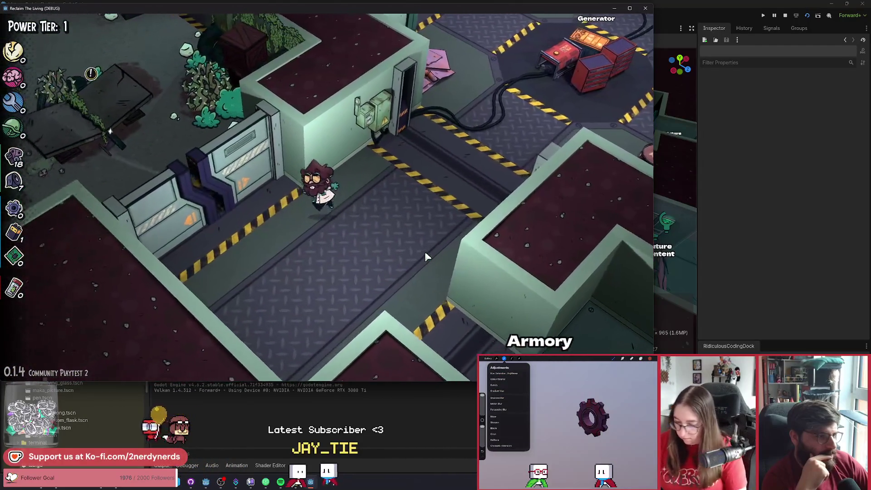
{"action": "key", "text": "s+d"}
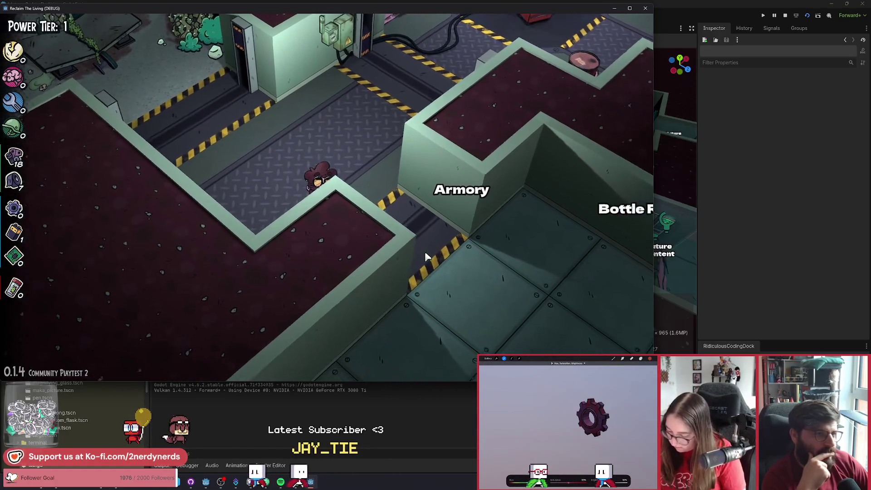
{"action": "key", "text": "w"}
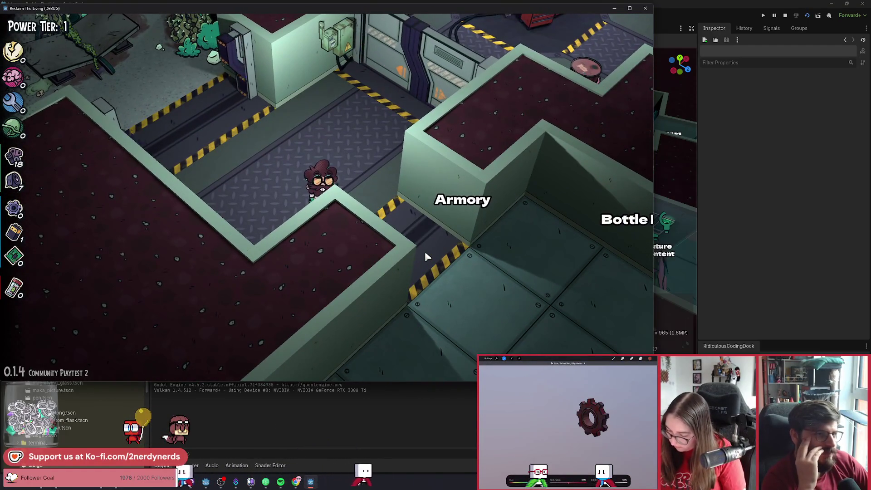
{"action": "key", "text": "w"}
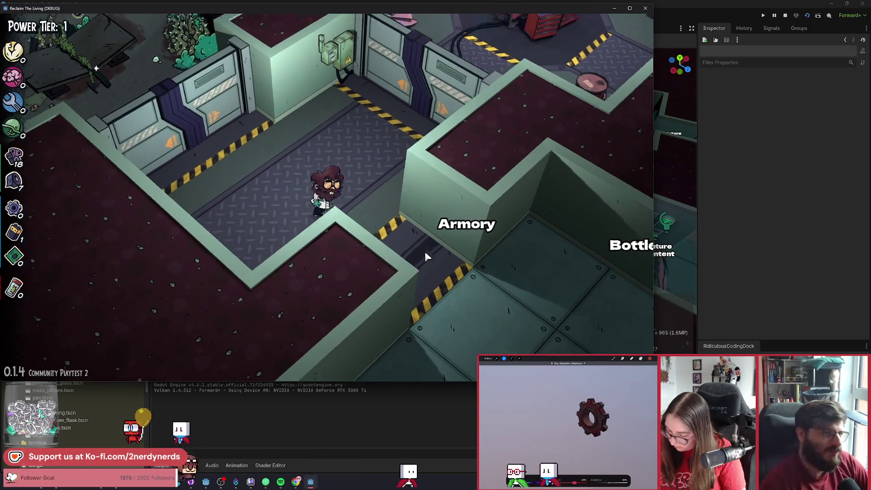
{"action": "key", "text": "w+d"}
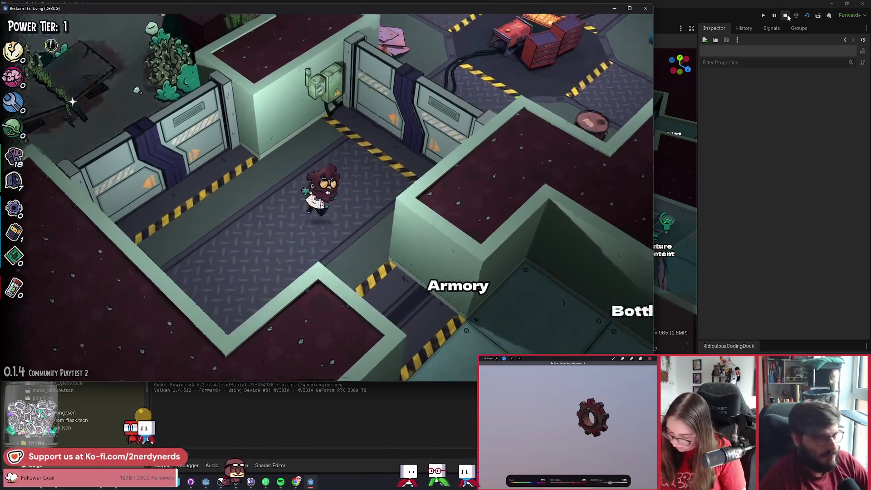
{"action": "key", "text": "w+d"}
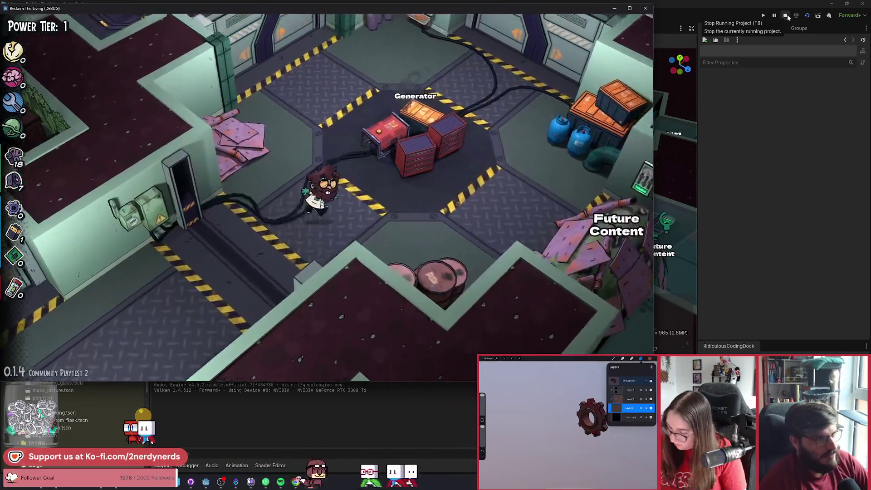
{"action": "key", "text": "w+d"}
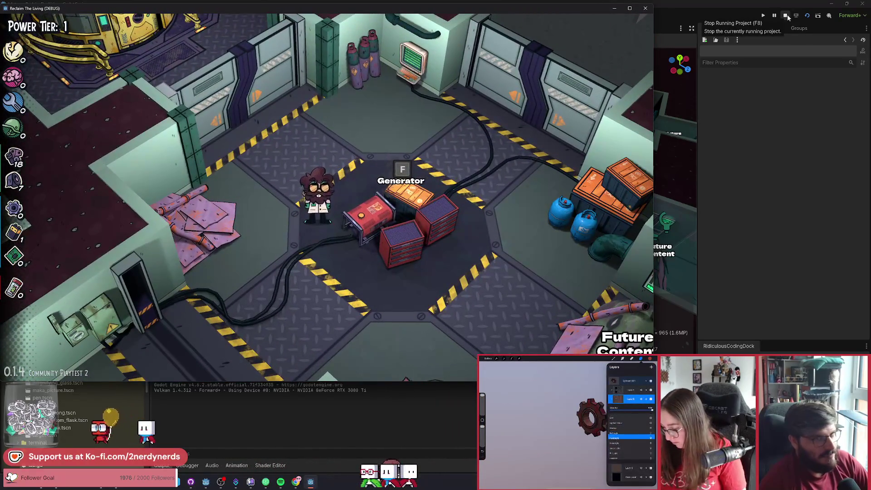
{"action": "key", "text": "w+d"}
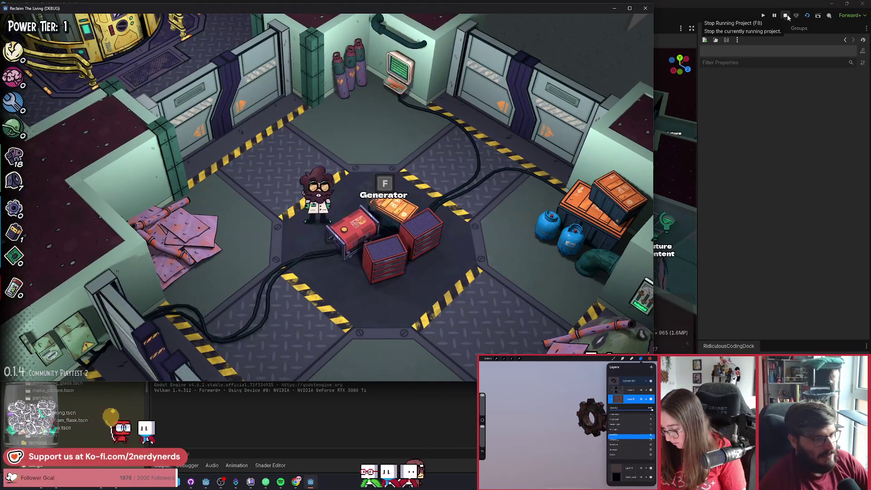
{"action": "left_click", "coordinate": [787, 17]}
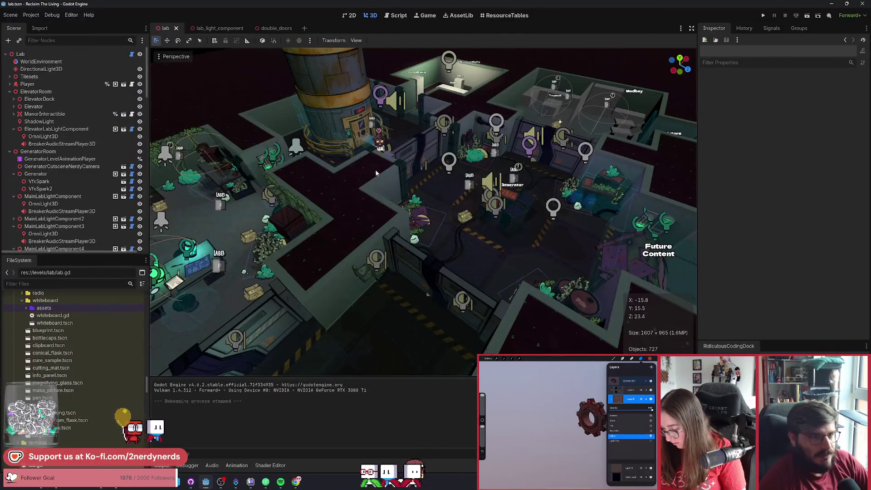
Step: Save the lab scene and select PressurePlayer3D in the double_doors scene
{"action": "key", "text": "ctrl+s"}
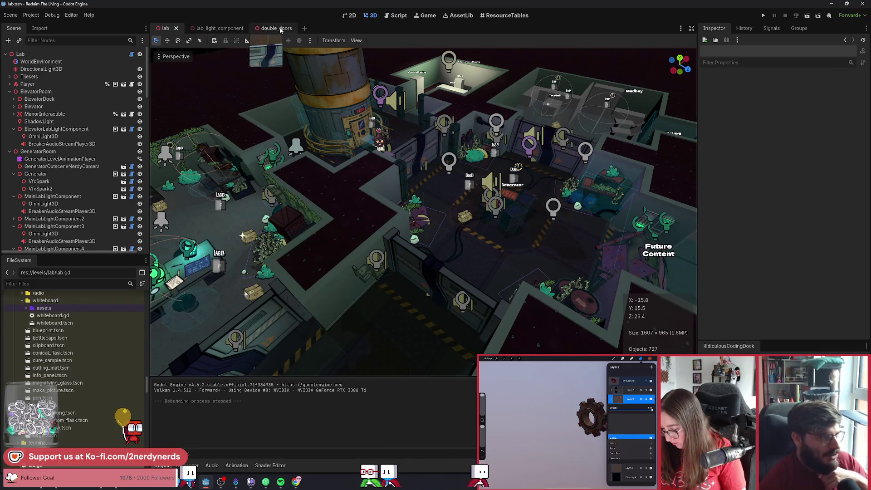
{"action": "left_click", "coordinate": [272, 28]}
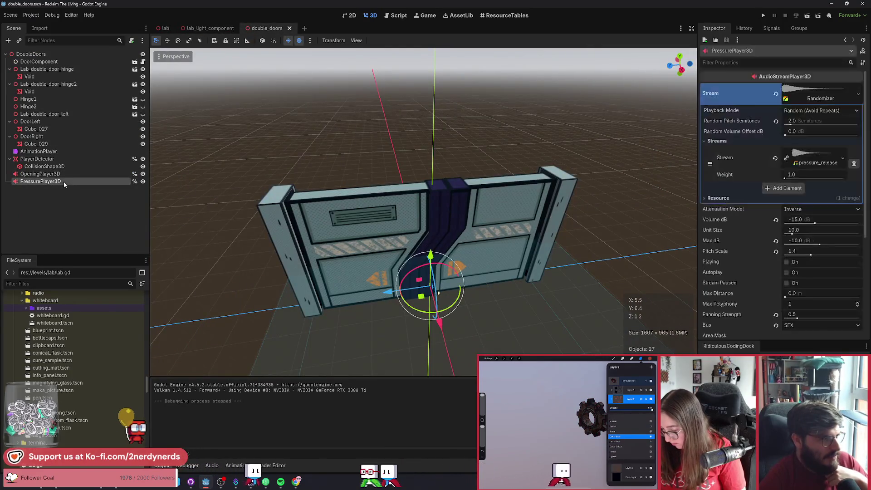
{"action": "left_click", "coordinate": [67, 182]}
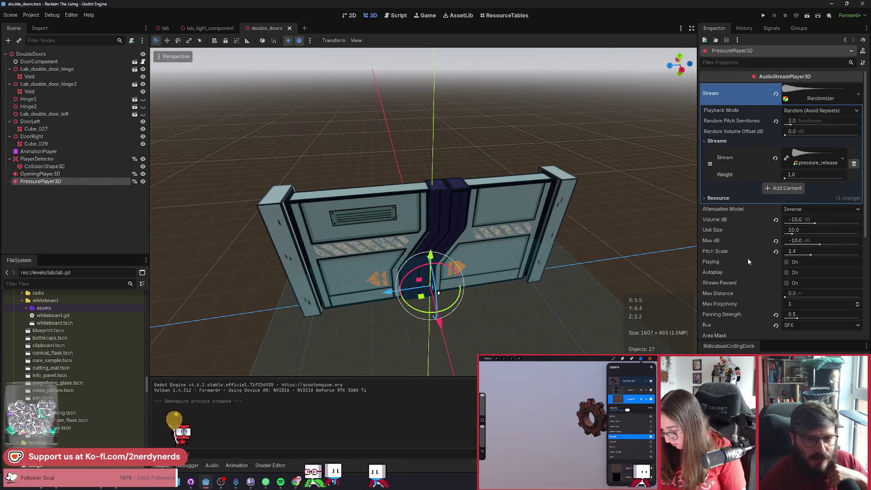
Step: Review PressurePlayer3D's pressure_release Randomizer stream with 2.0 random pitch semitones in the Inspector
{"action": "scroll", "coordinate": [754, 257], "scroll_direction": "down", "scroll_amount": 3}
{"action": "scroll", "coordinate": [748, 253], "scroll_direction": "down", "scroll_amount": 1}
{"action": "scroll", "coordinate": [748, 253], "scroll_direction": "up", "scroll_amount": 3}
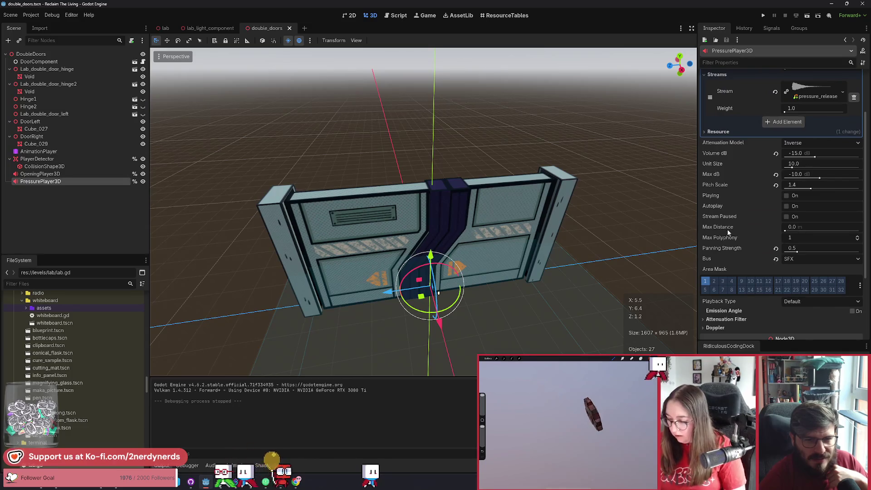
{"action": "mouse_move", "coordinate": [727, 231]}
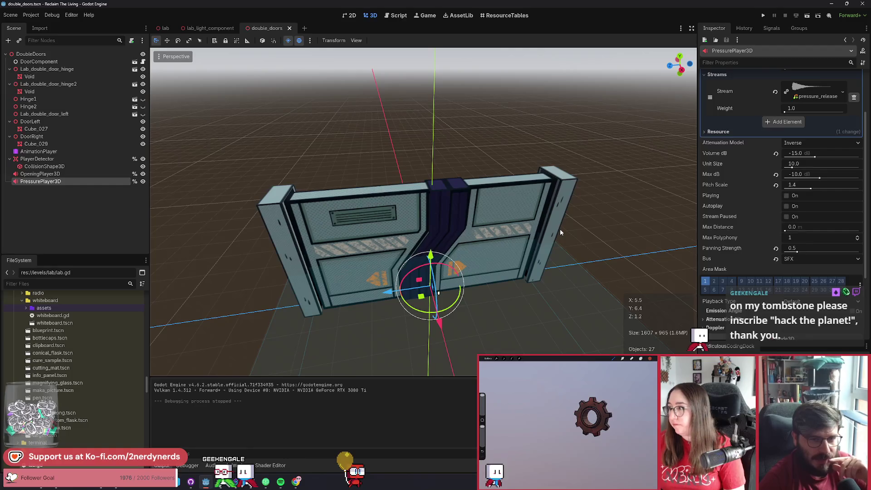
{"action": "scroll", "coordinate": [559, 225], "scroll_direction": "up", "scroll_amount": 3}
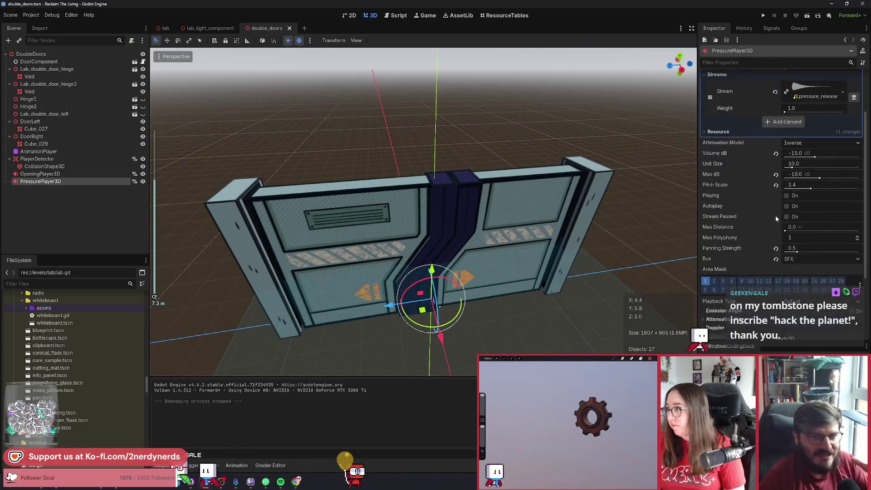
{"action": "scroll", "coordinate": [774, 216], "scroll_direction": "up", "scroll_amount": 3}
{"action": "scroll", "coordinate": [625, 188], "scroll_direction": "down", "scroll_amount": 2}
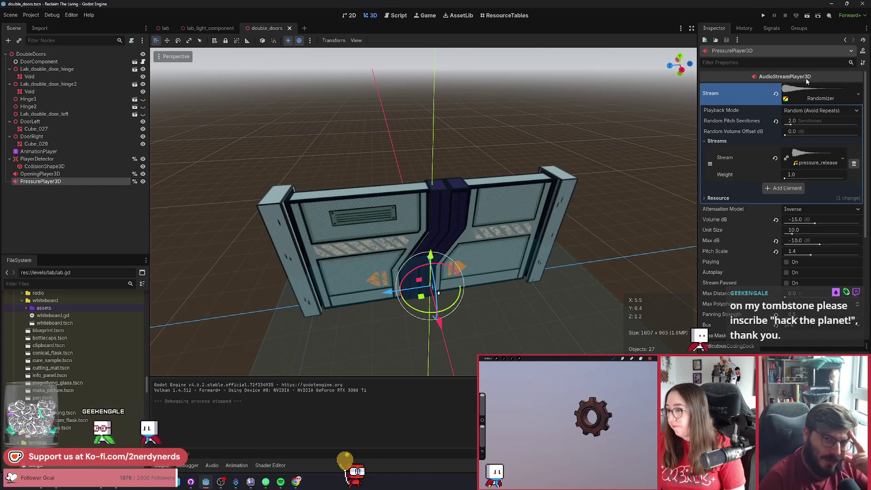
{"action": "mouse_move", "coordinate": [806, 81]}
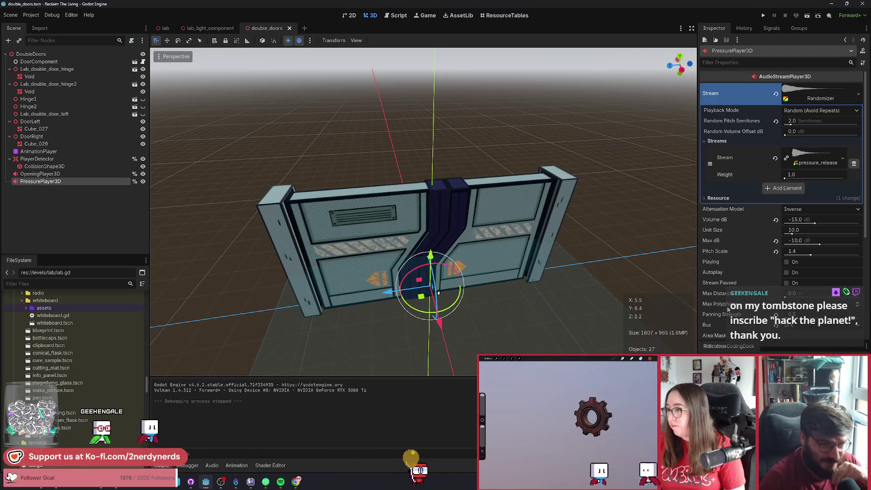
{"action": "mouse_move", "coordinate": [727, 308]}
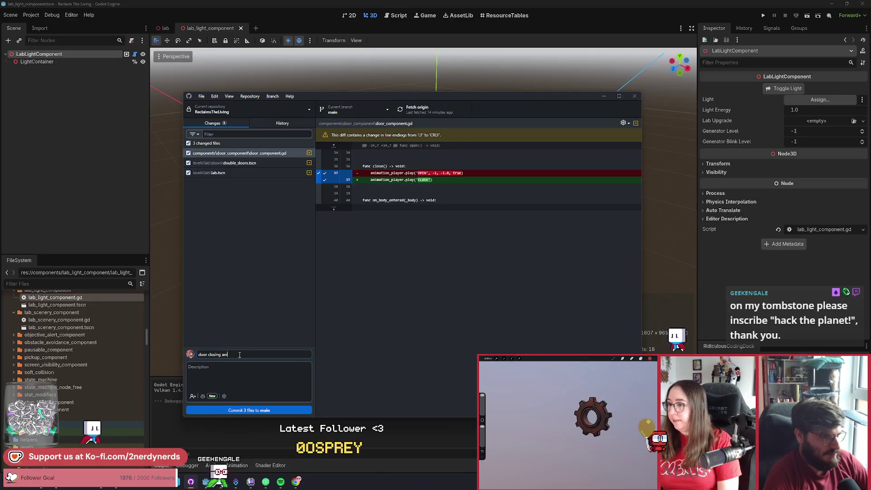
Step: Commit the three changed files to main as 'door closing animation'
{"action": "left_click", "coordinate": [256, 410]}
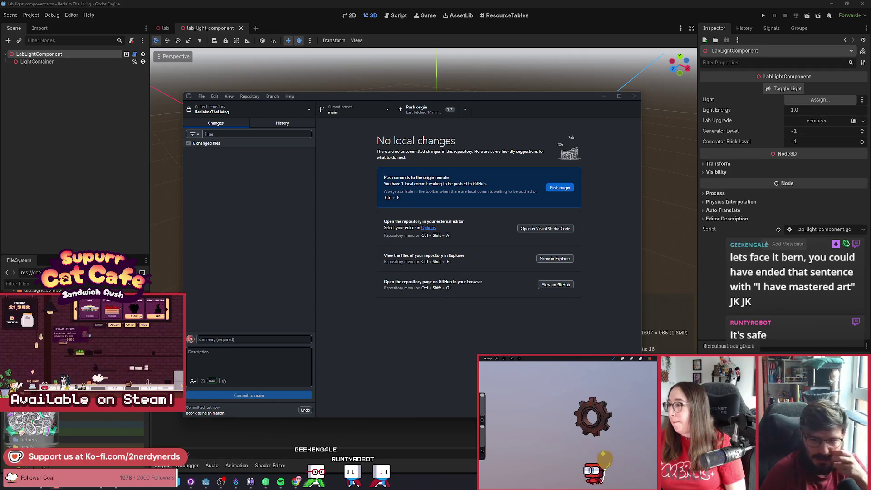
{"action": "key", "text": "alt+Tab"}
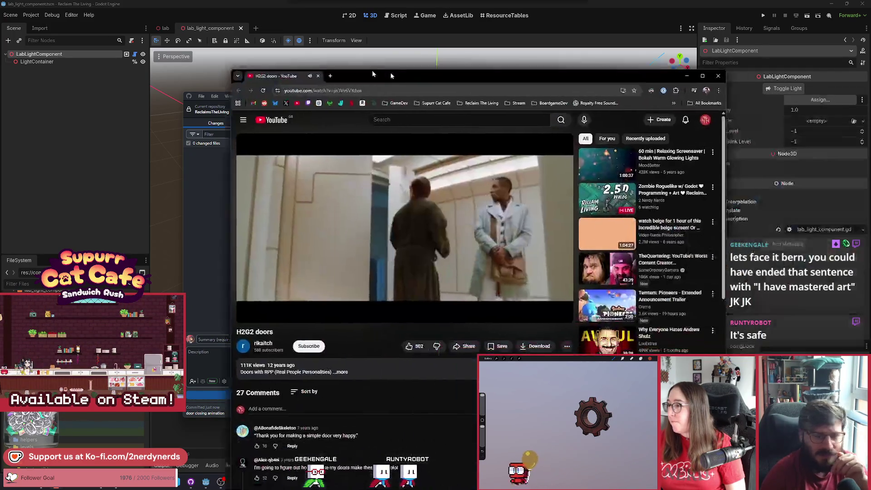
{"action": "left_click", "coordinate": [434, 298]}
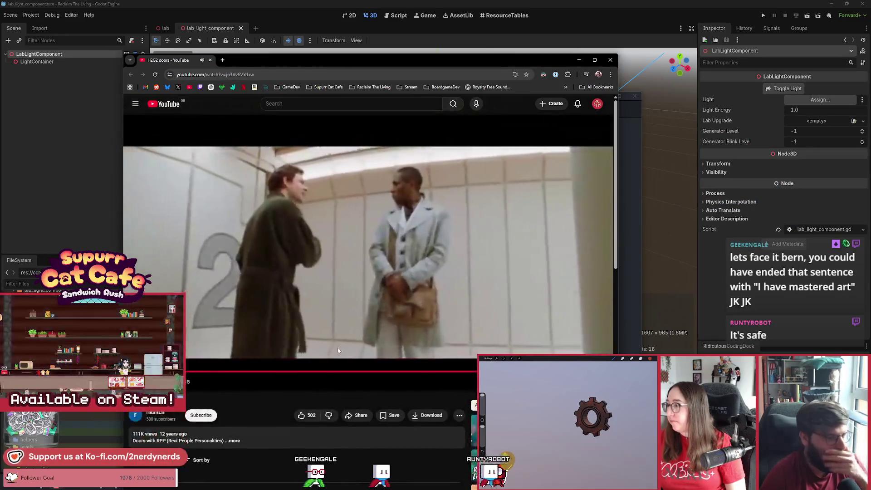
{"action": "left_click_drag", "start_coordinate": [275, 60], "coordinate": [262, 59]}
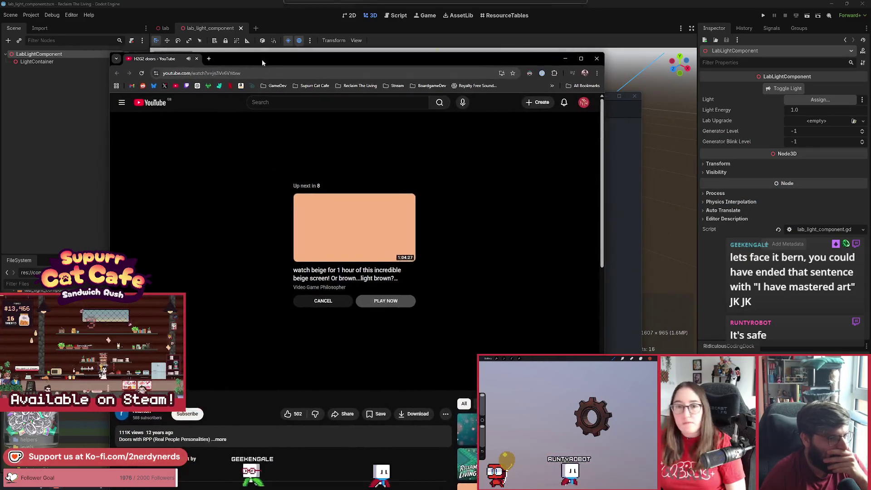
{"action": "left_click", "coordinate": [321, 301]}
{"action": "key", "text": "space"}
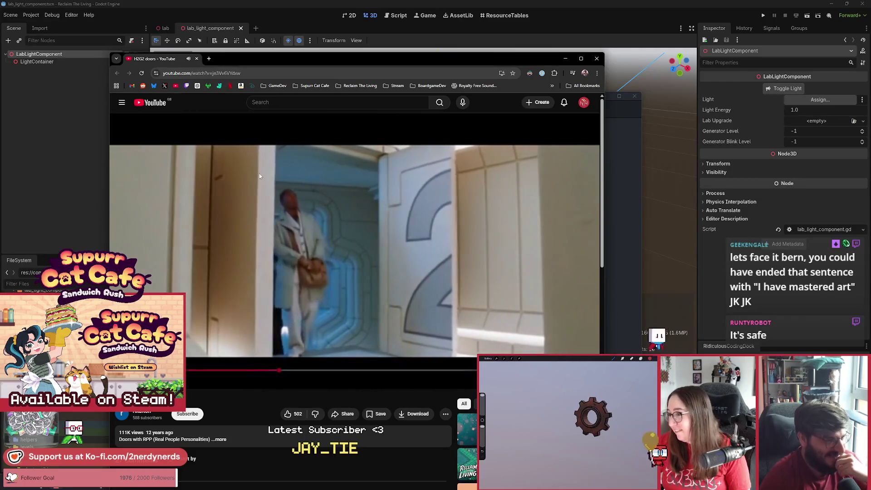
{"action": "left_click_drag", "start_coordinate": [254, 58], "coordinate": [271, 36]}
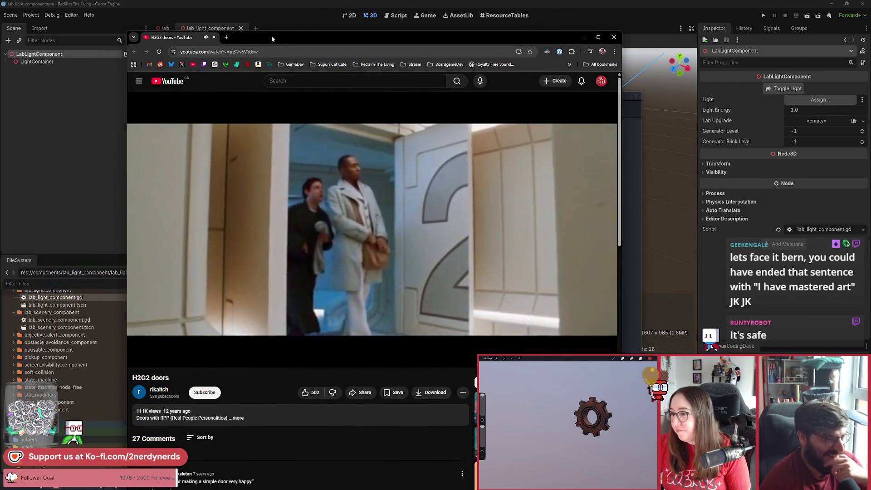
{"action": "mouse_move", "coordinate": [346, 205]}
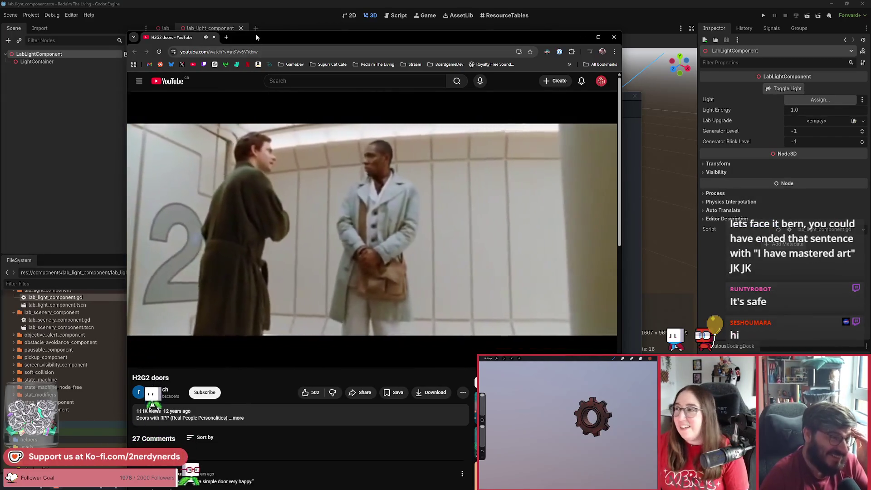
{"action": "left_click_drag", "start_coordinate": [256, 36], "coordinate": [281, 44]}
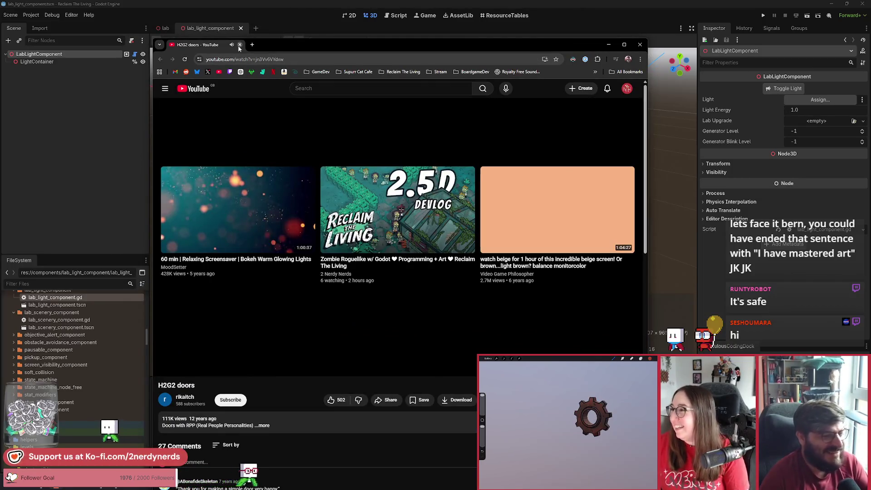
{"action": "left_click", "coordinate": [239, 45]}
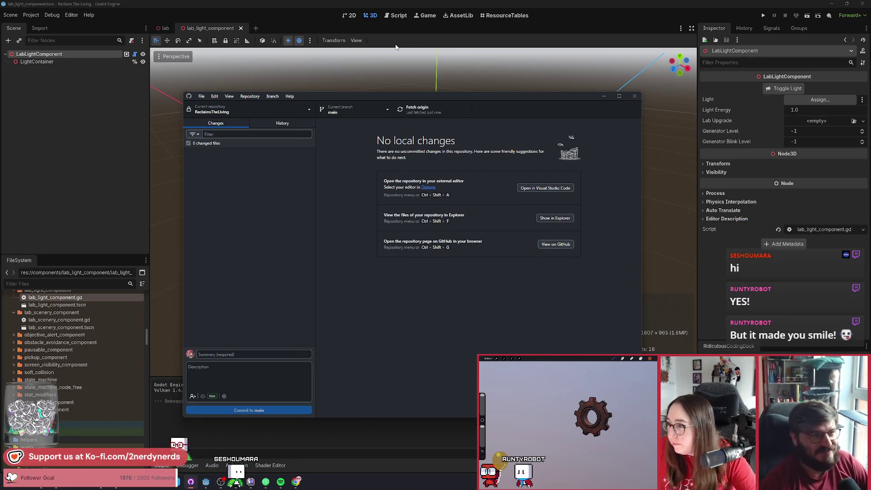
Step: Close GitHub Desktop and clear the node selection in Godot's 3D viewport
{"action": "left_click", "coordinate": [395, 46]}
{"action": "left_click", "coordinate": [437, 171]}
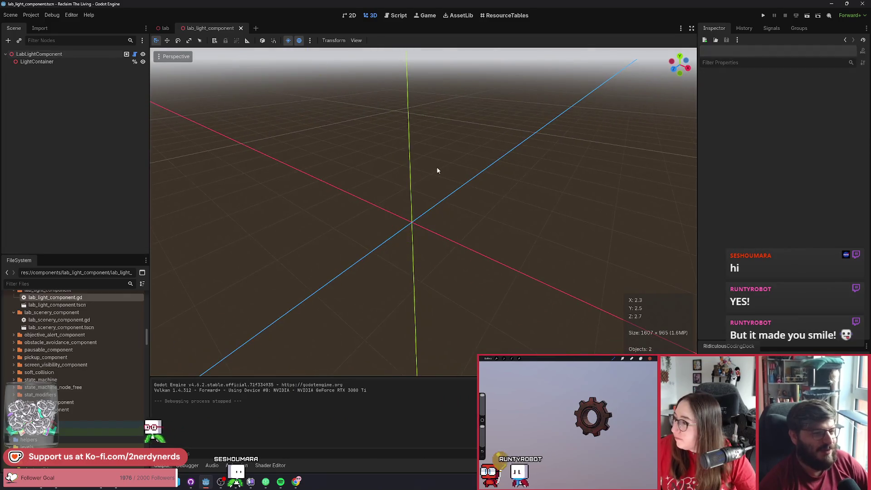
Step: In the lab scene, fly the 3D view past Chemistry Station to the Generator doorway
{"action": "left_click", "coordinate": [163, 29]}
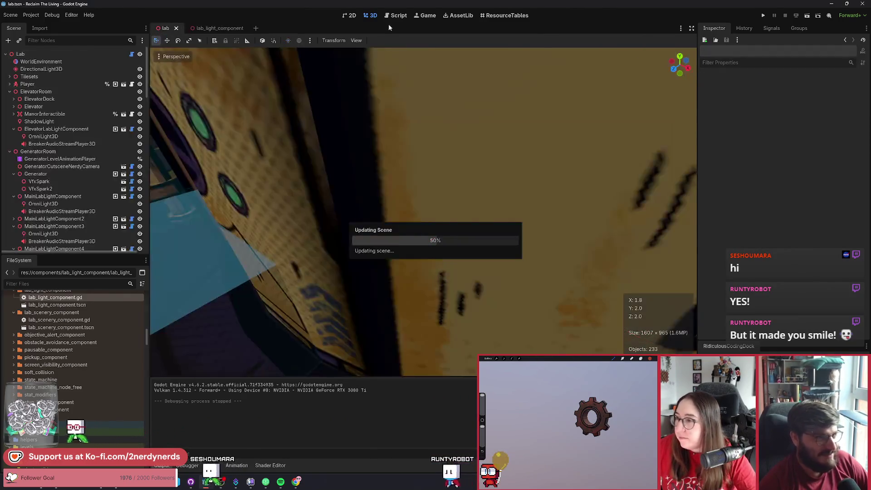
{"action": "key", "text": "w"}
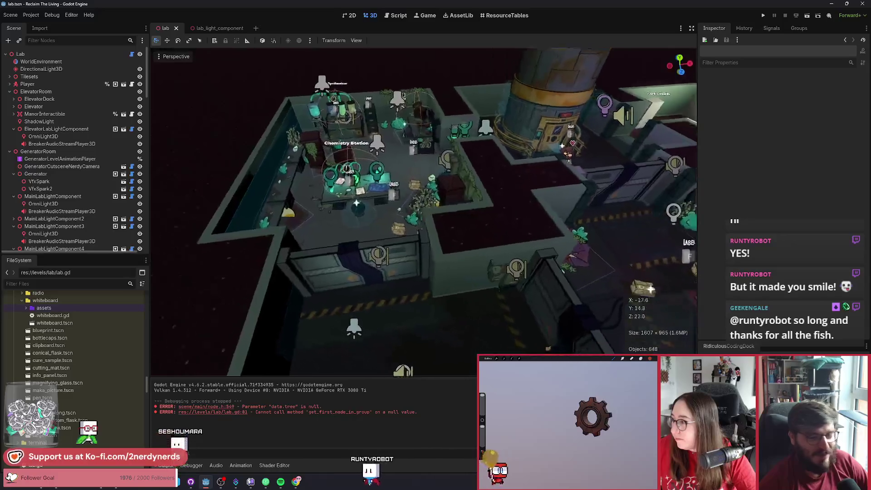
{"action": "key", "text": "w"}
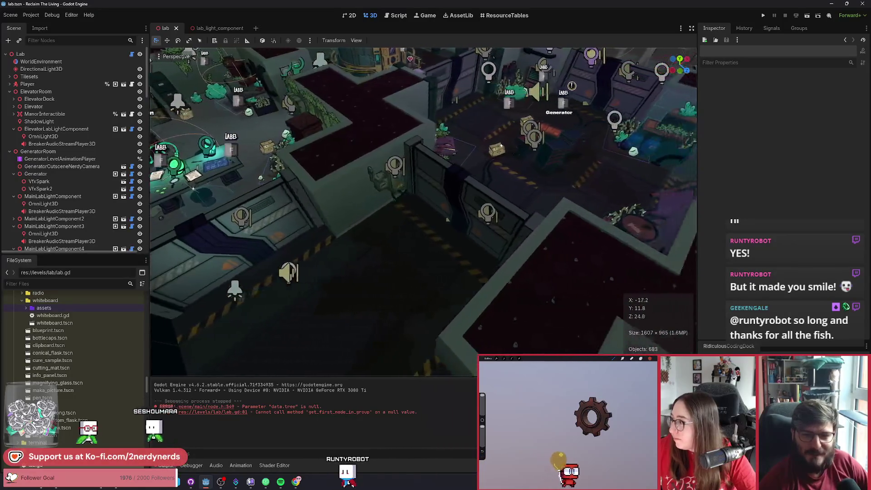
{"action": "key", "text": "w"}
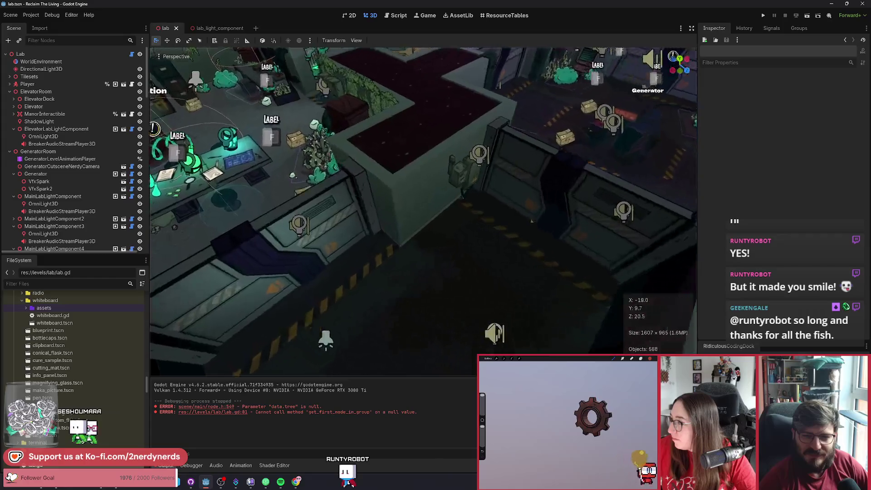
{"action": "key", "text": "w"}
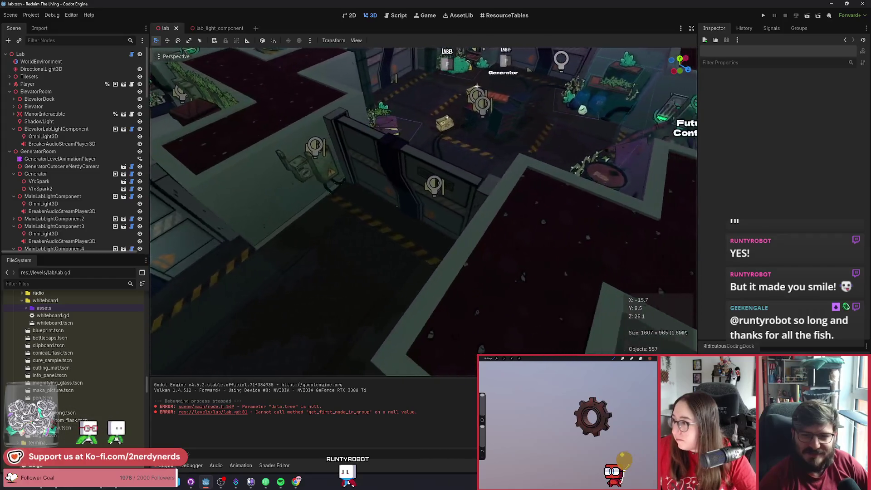
{"action": "key", "text": "w"}
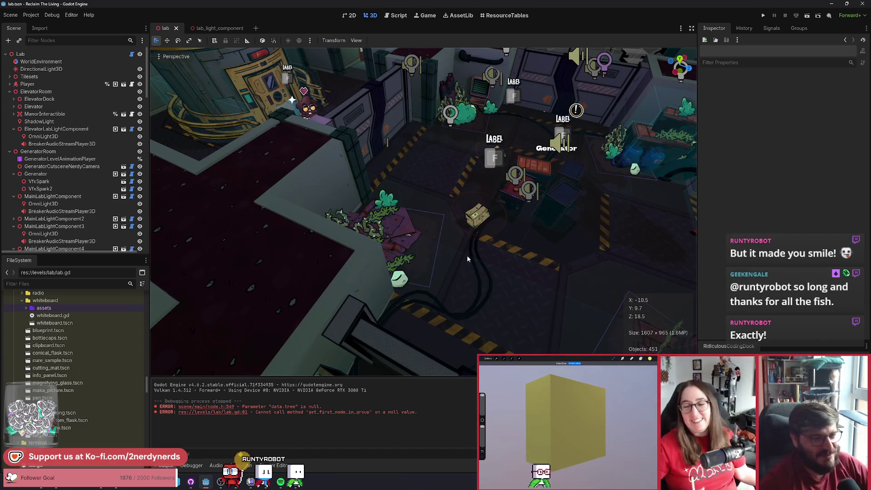
{"action": "scroll", "coordinate": [466, 254], "scroll_direction": "down", "scroll_amount": 3}
{"action": "scroll", "coordinate": [423, 211], "scroll_direction": "down", "scroll_amount": 3}
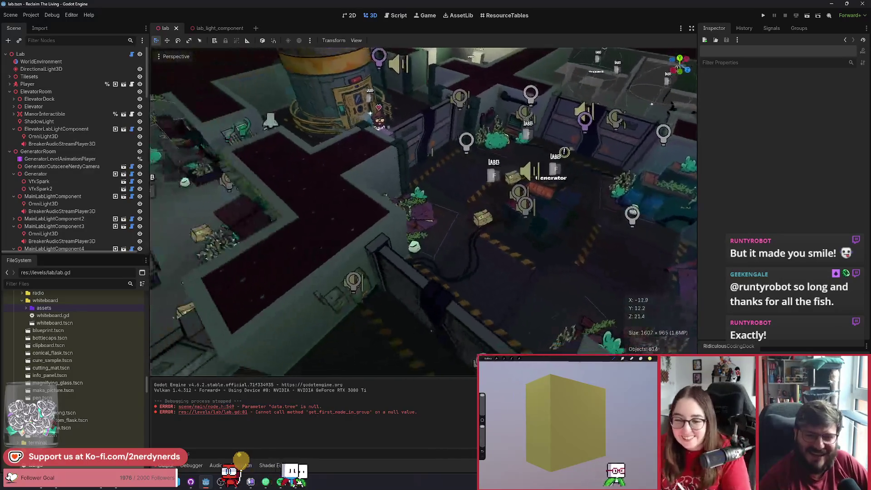
{"action": "key", "text": "d"}
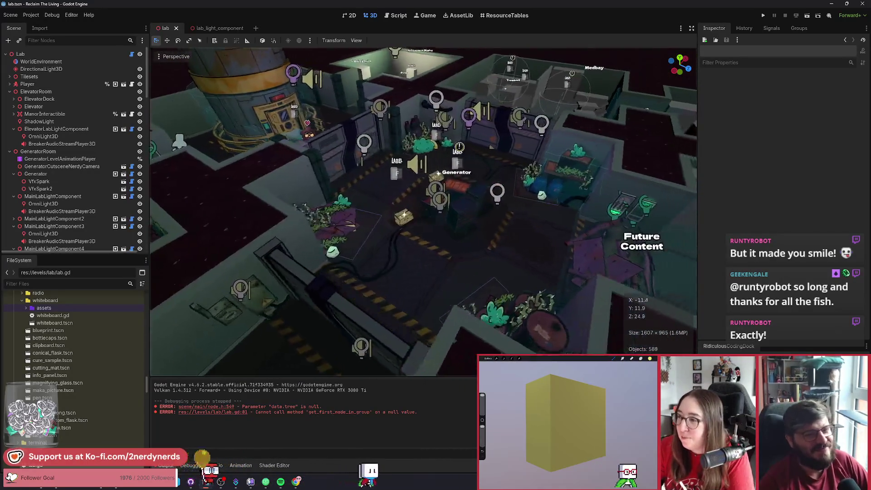
{"action": "key", "text": "s"}
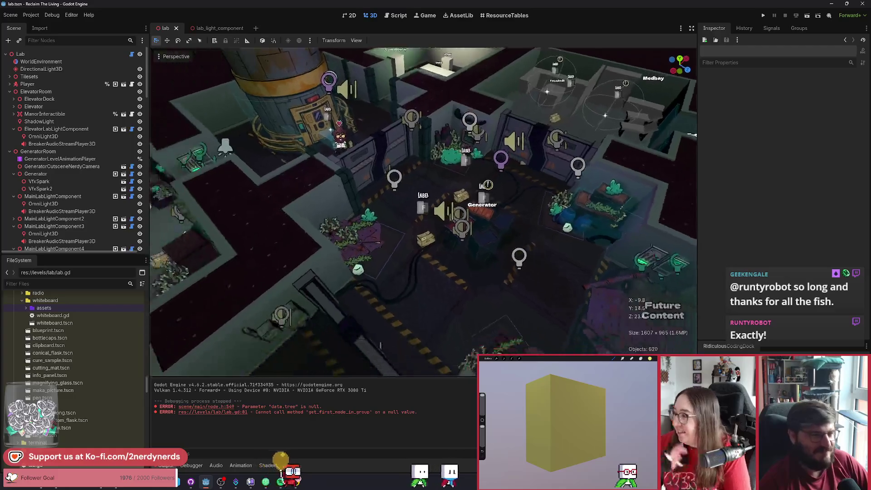
{"action": "key", "text": "w"}
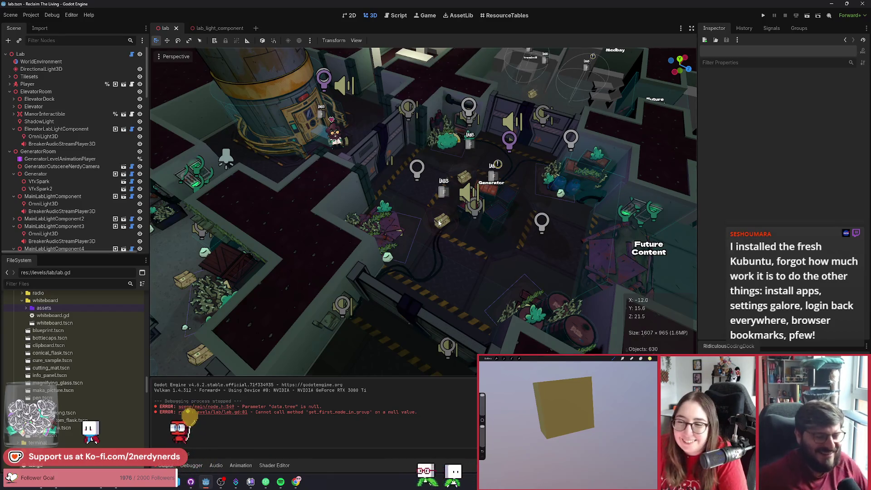
{"action": "left_click_drag", "start_coordinate": [438, 222], "coordinate": [241, 204]}
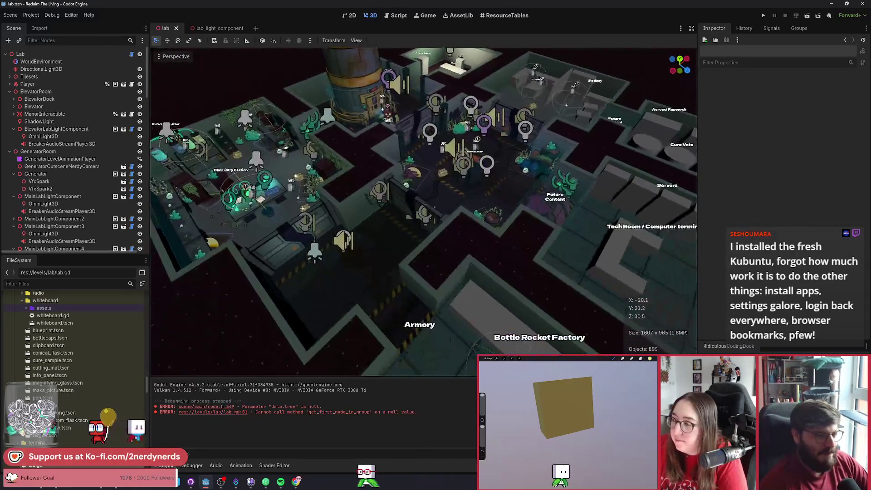
{"action": "scroll", "coordinate": [423, 211], "scroll_direction": "up", "scroll_amount": 5}
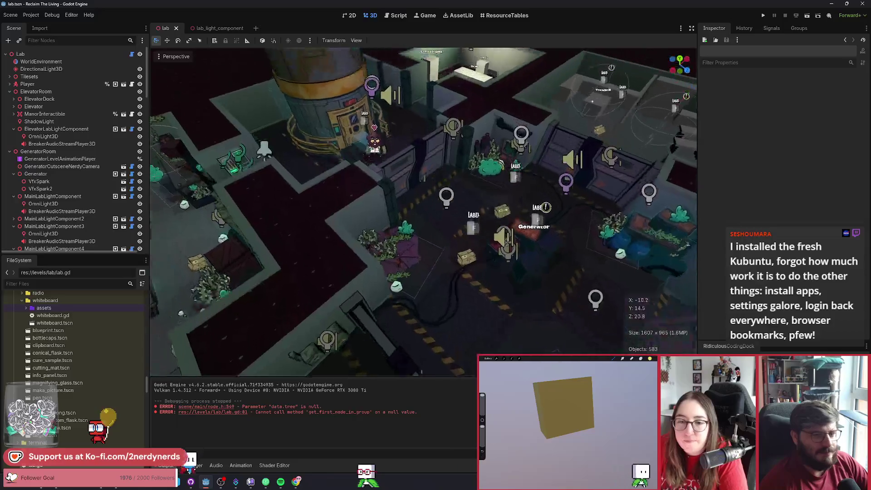
{"action": "scroll", "coordinate": [457, 211], "scroll_direction": "up", "scroll_amount": 1}
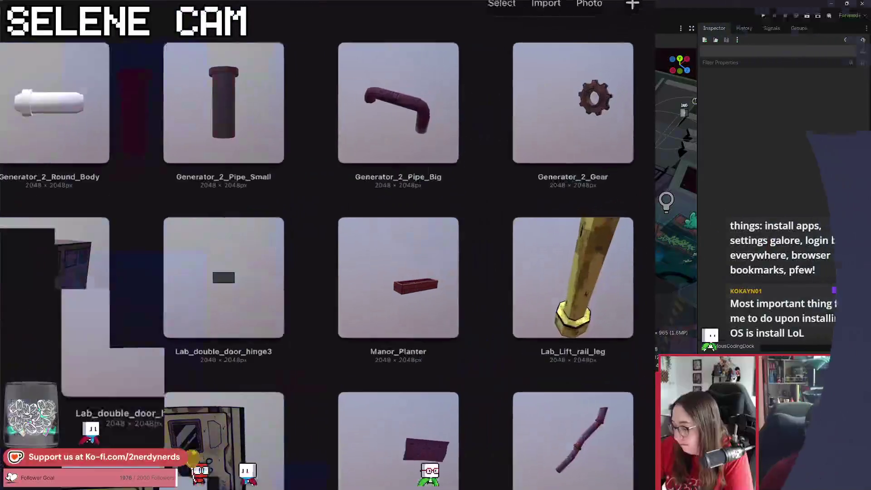
Step: Open the Generator_2_Gear model, show its flat 2D texture, and add a new layer above Layer 5
{"action": "left_click", "coordinate": [573, 102]}
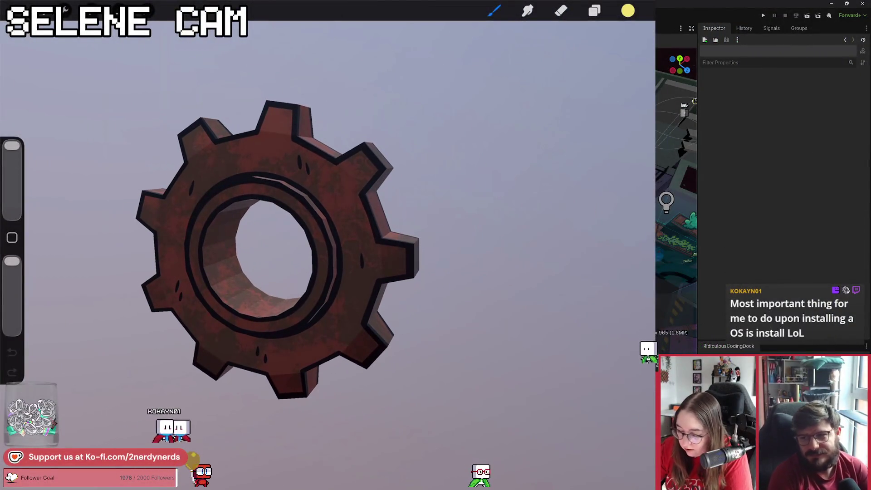
{"action": "left_click", "coordinate": [66, 10]}
{"action": "left_click", "coordinate": [192, 99]}
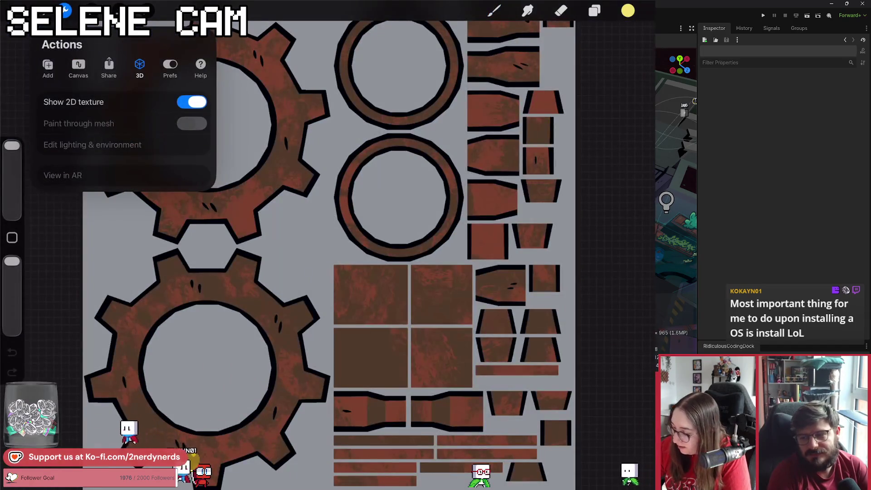
{"action": "left_click", "coordinate": [594, 10]}
{"action": "left_click", "coordinate": [633, 42]}
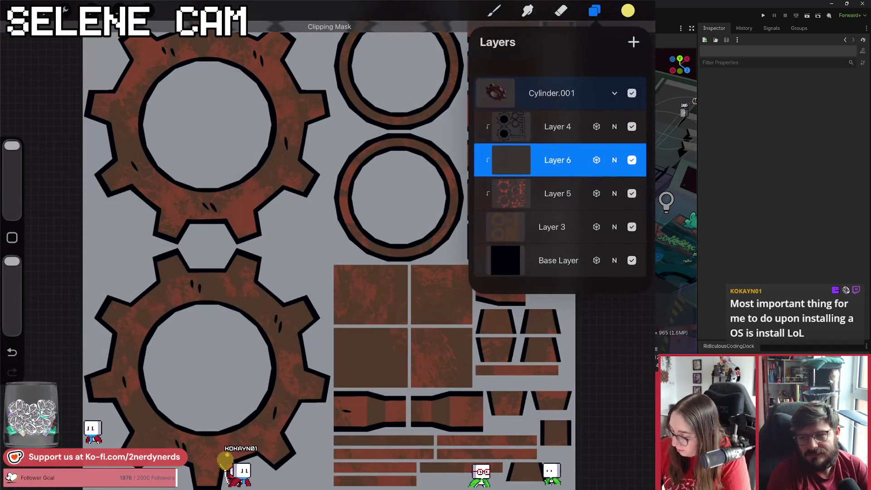
Step: Paint red halftone dots over both gear shapes with the Halftone 1 brush
{"action": "left_click", "coordinate": [627, 11]}
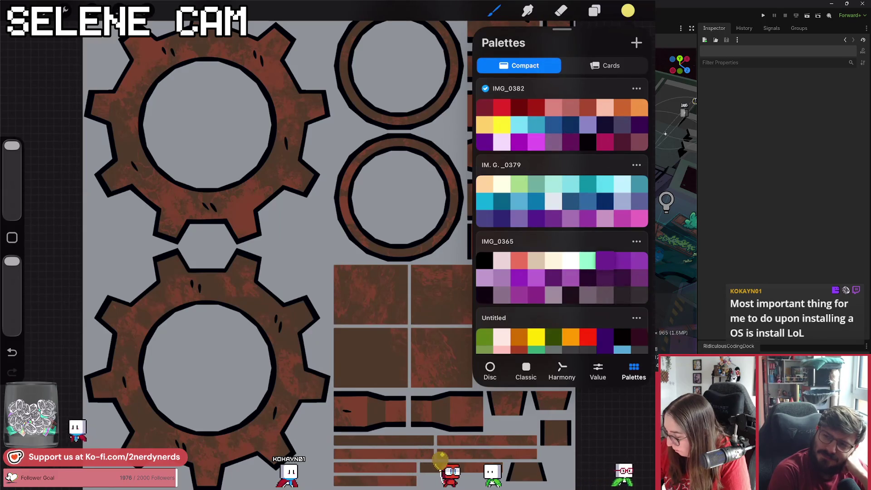
{"action": "scroll", "coordinate": [561, 217], "scroll_direction": "down", "scroll_amount": 1}
{"action": "left_click", "coordinate": [494, 11]}
{"action": "left_click", "coordinate": [535, 160]}
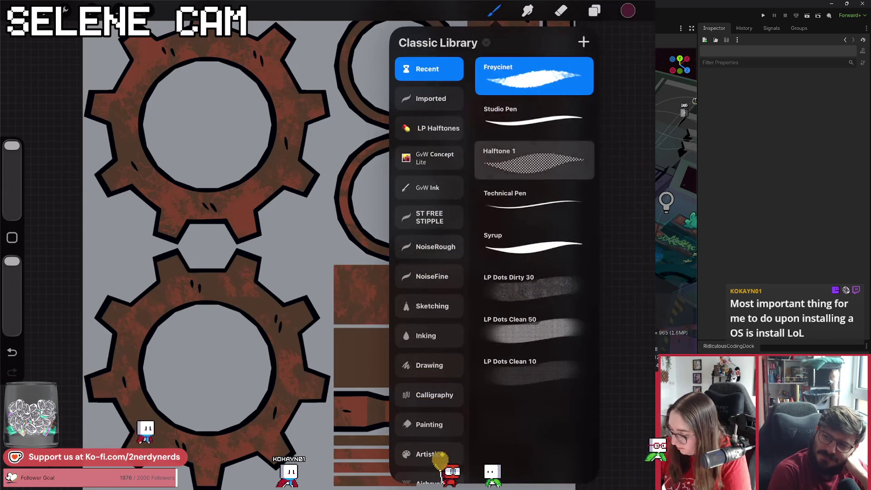
{"action": "left_click", "coordinate": [494, 10]}
{"action": "left_click_drag", "start_coordinate": [136, 90], "coordinate": [249, 317]}
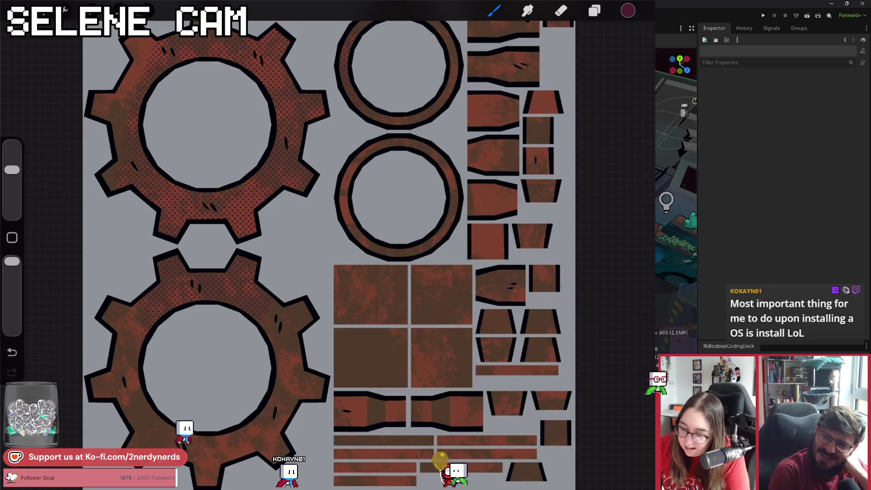
{"action": "scroll", "coordinate": [317, 254], "scroll_direction": "down", "scroll_amount": 5}
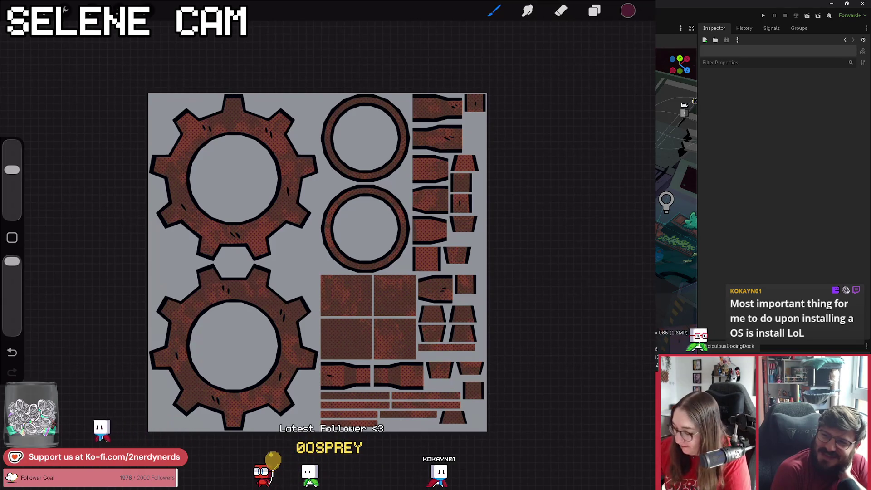
Step: Turn Show 2D texture off to view the painted 3D gear
{"action": "left_click", "coordinate": [66, 9]}
{"action": "left_click", "coordinate": [189, 99]}
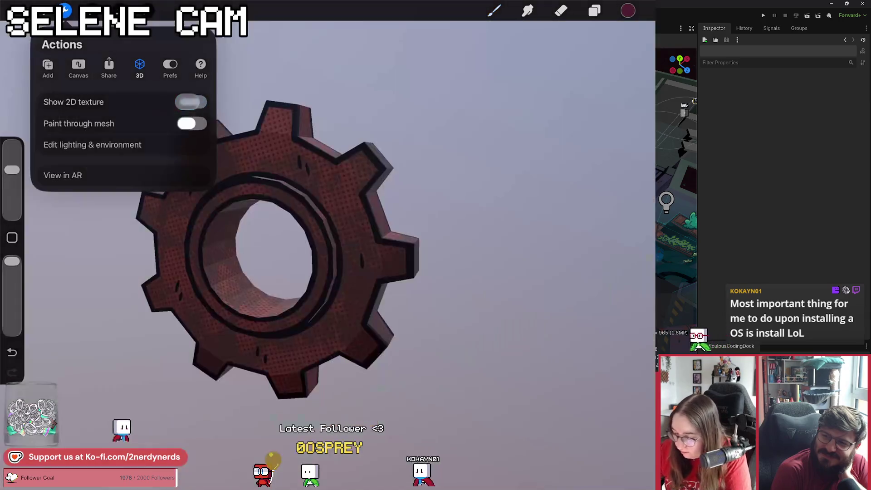
{"action": "left_click", "coordinate": [499, 272]}
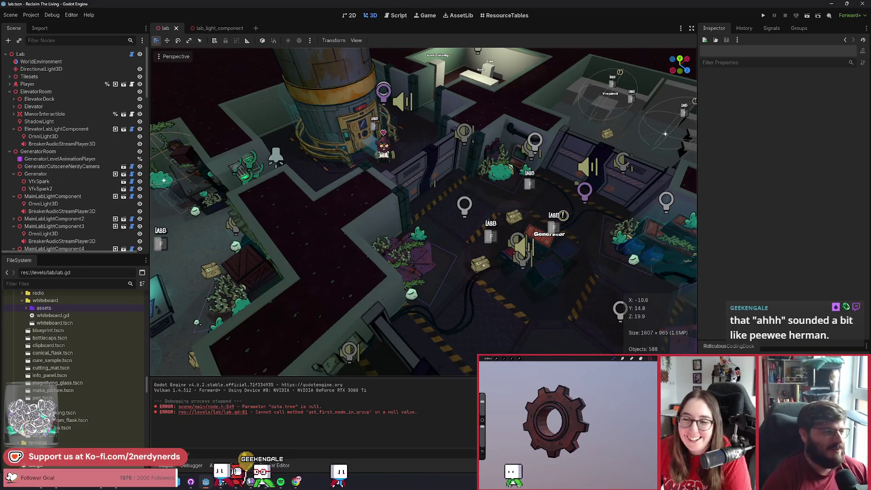
{"action": "left_click", "coordinate": [91, 211]}
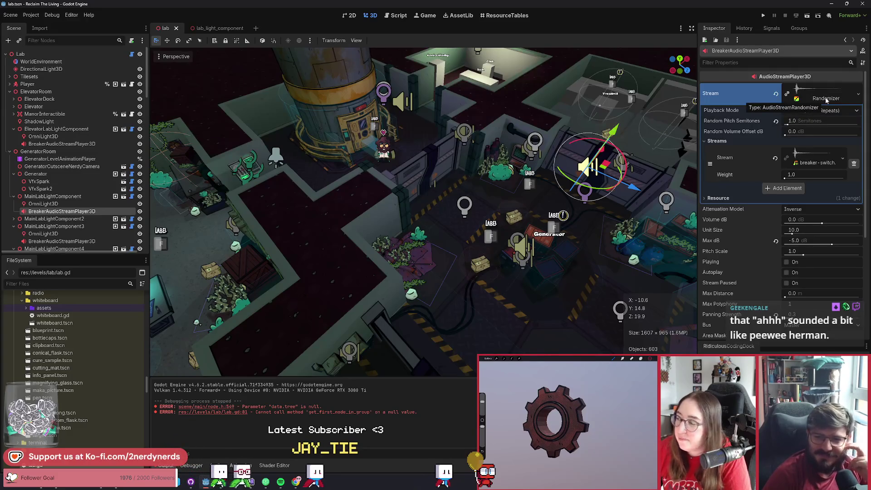
{"action": "left_click", "coordinate": [825, 98]}
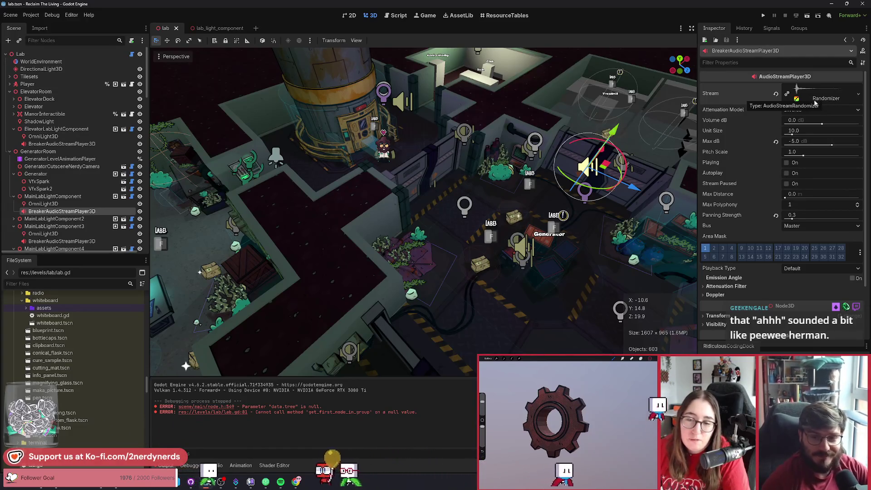
{"action": "left_click", "coordinate": [515, 192]}
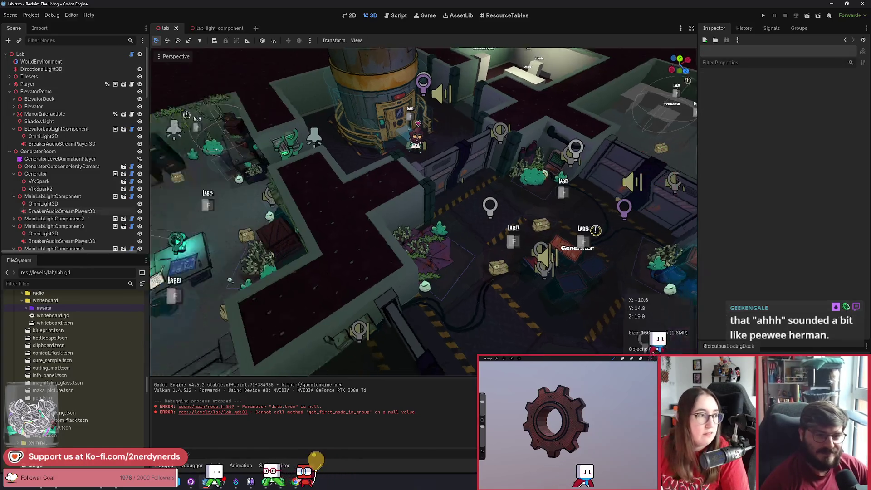
{"action": "key", "text": "s"}
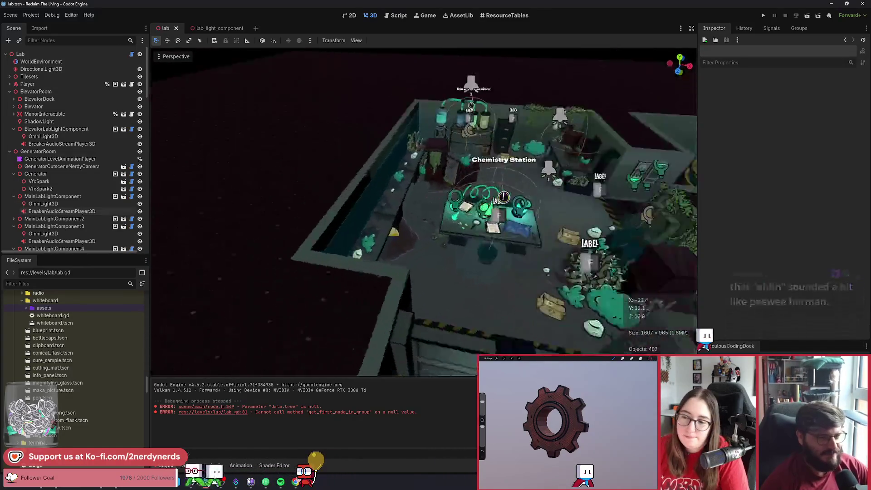
{"action": "key", "text": "d"}
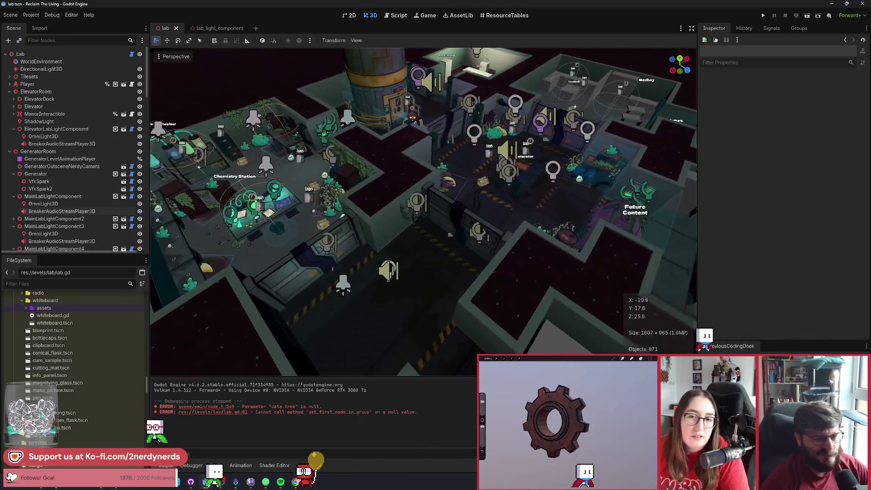
{"action": "key", "text": "d"}
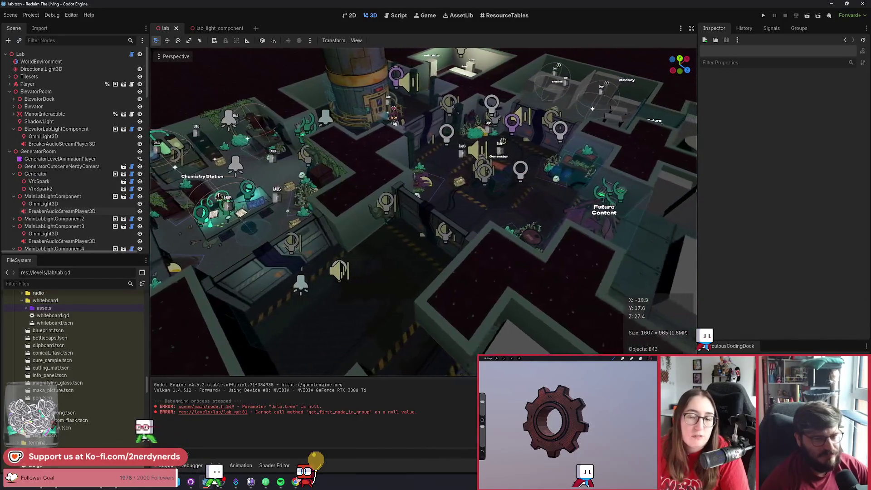
{"action": "key", "text": "w"}
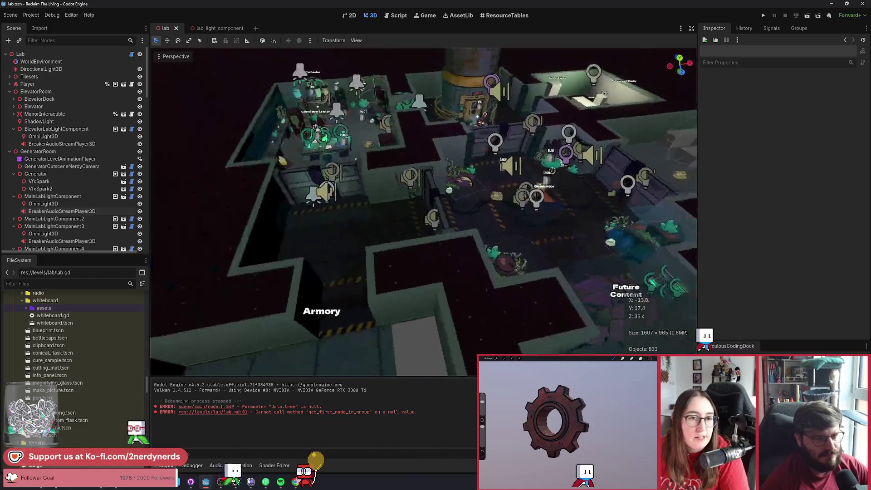
{"action": "key", "text": "w"}
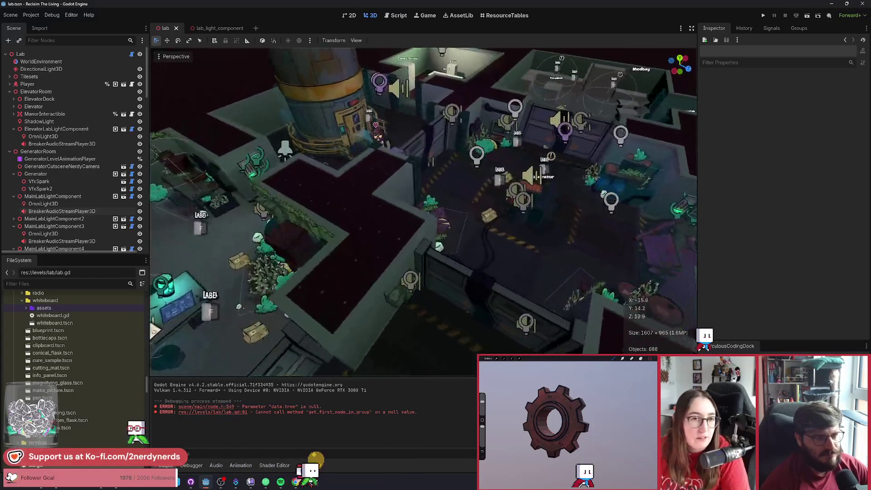
{"action": "left_click", "coordinate": [807, 16]}
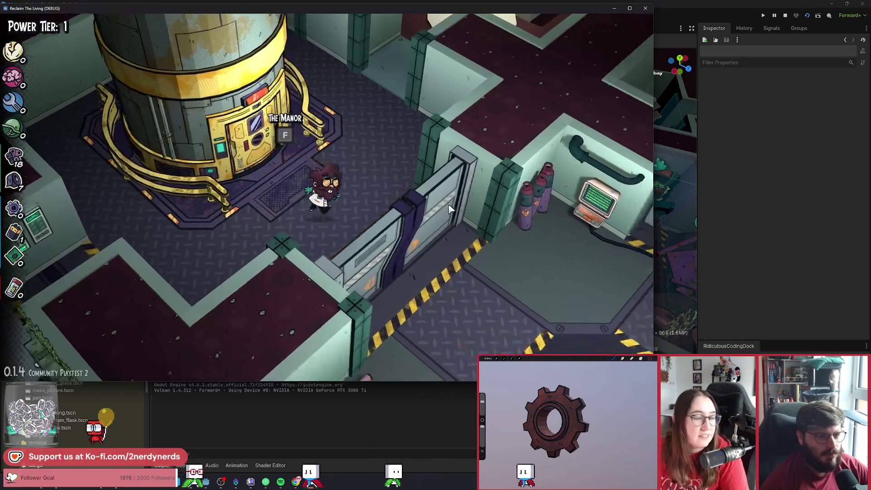
Step: Quick Restart the run from the debug options and dismiss the laboratory intro screen
{"action": "key", "text": "d"}
{"action": "key", "text": "s"}
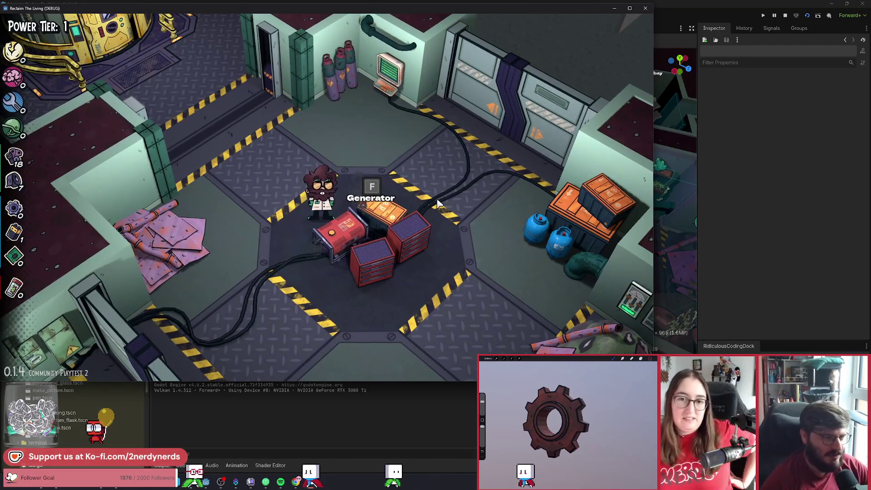
{"action": "key", "text": "f"}
{"action": "left_click", "coordinate": [626, 300]}
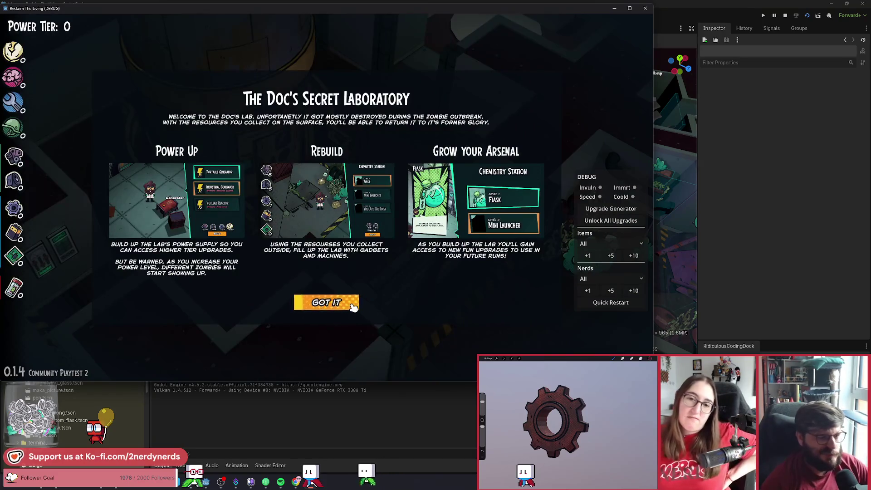
{"action": "left_click", "coordinate": [349, 302]}
Step: Walk the character up to the Generator, hide the debug options, and bring up its upgrade choices
{"action": "key", "text": "d"}
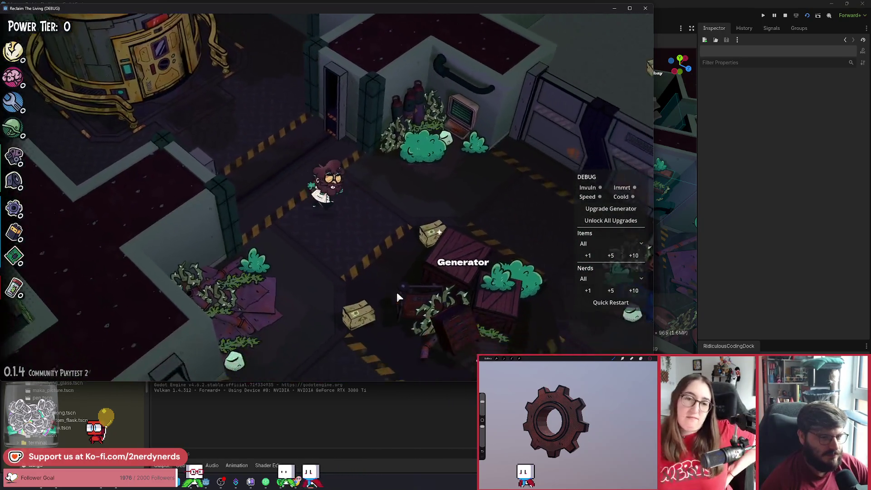
{"action": "key", "text": "a"}
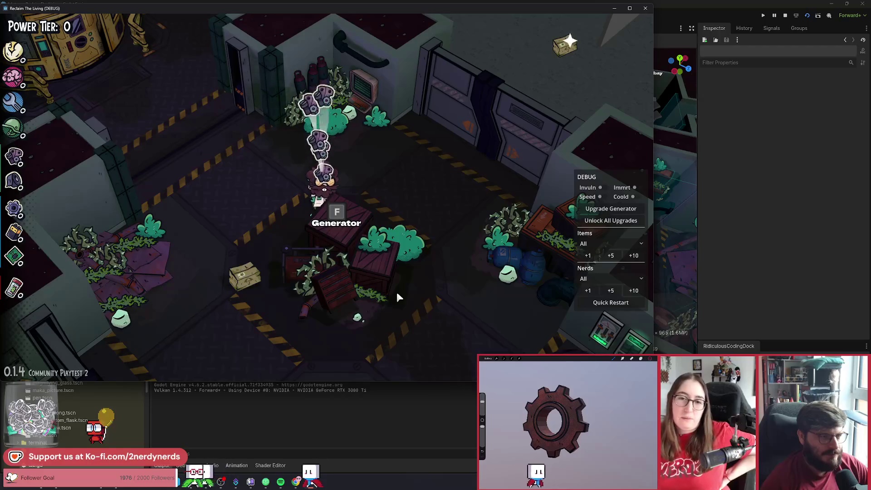
{"action": "key", "text": "s"}
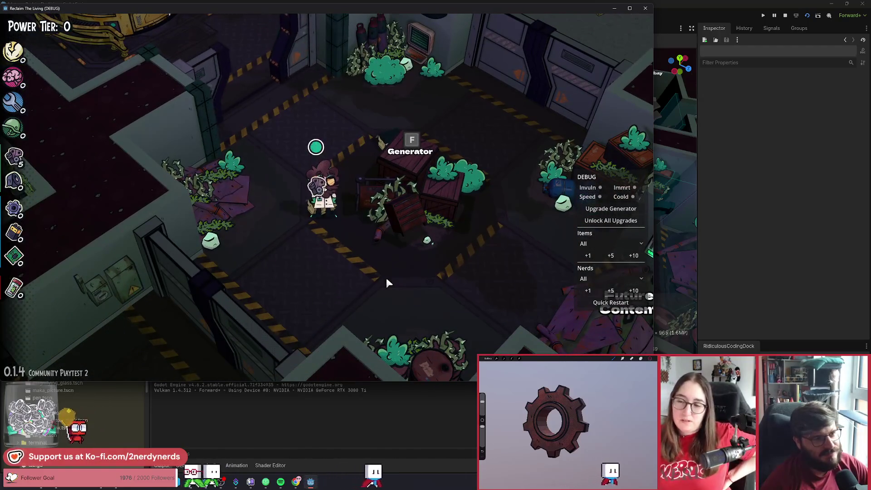
{"action": "key", "text": "w"}
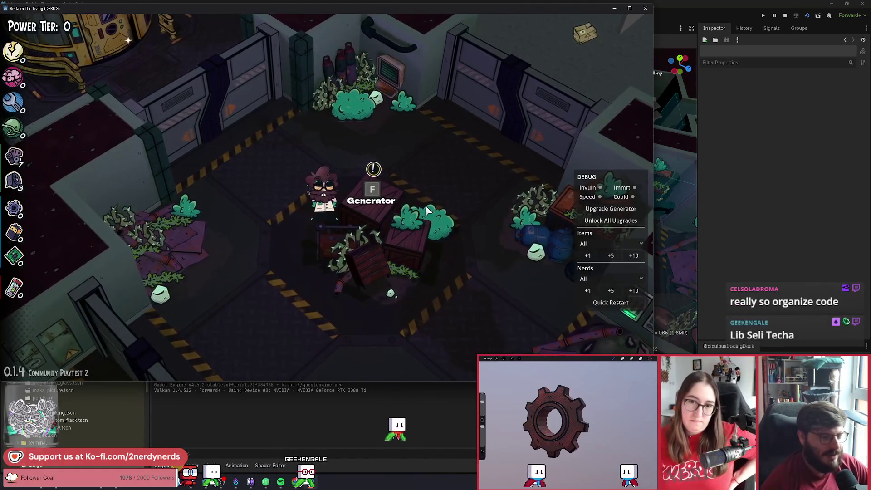
{"action": "key", "text": "w"}
{"action": "key", "text": "a"}
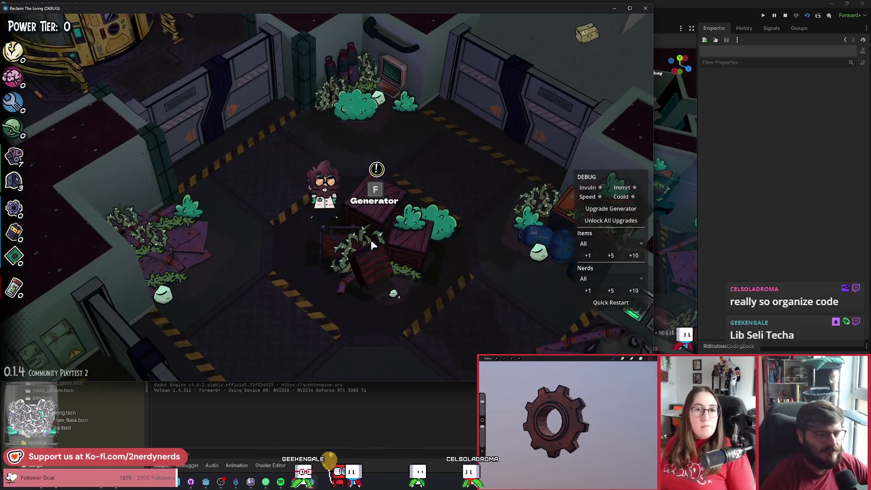
{"action": "key", "text": "F1"}
{"action": "key", "text": "f"}
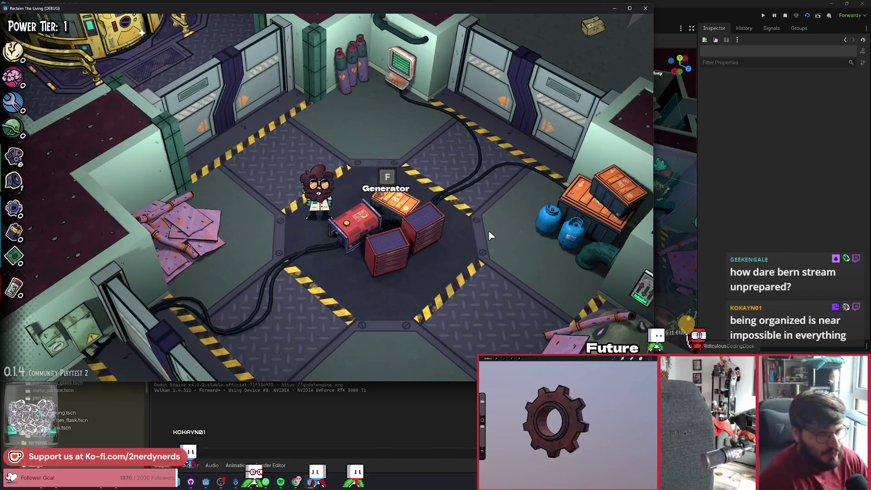
Step: Walk the character down-left from the Generator toward the Armory, then up-left past the generator building
{"action": "key", "text": "s"}
{"action": "key", "text": "a"}
{"action": "key", "text": "s"}
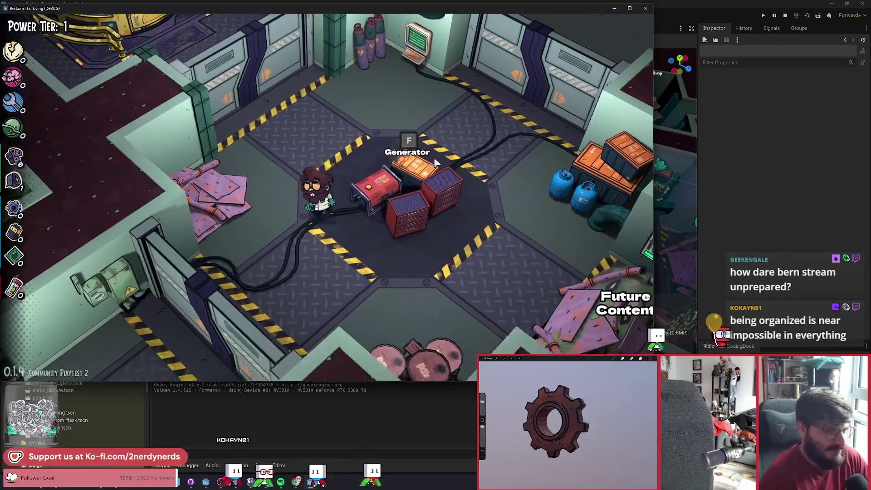
{"action": "key", "text": "a"}
{"action": "key", "text": "s"}
{"action": "key", "text": "a"}
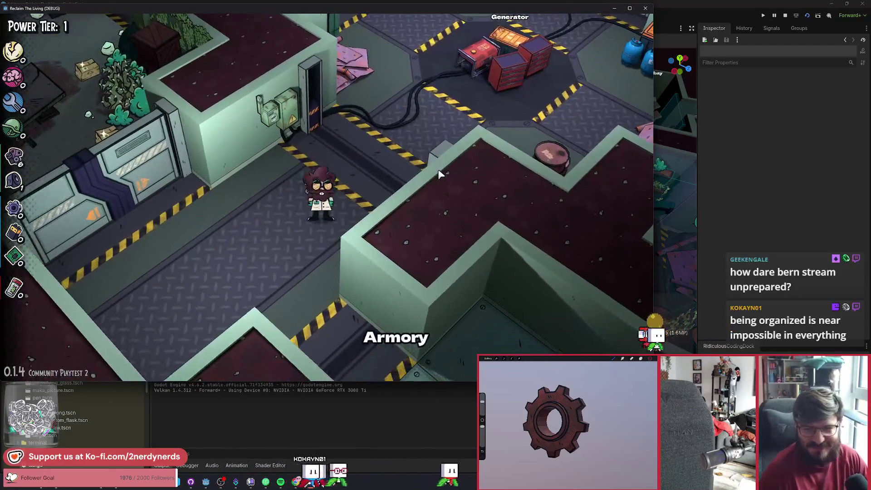
{"action": "key", "text": "w"}
{"action": "key", "text": "a"}
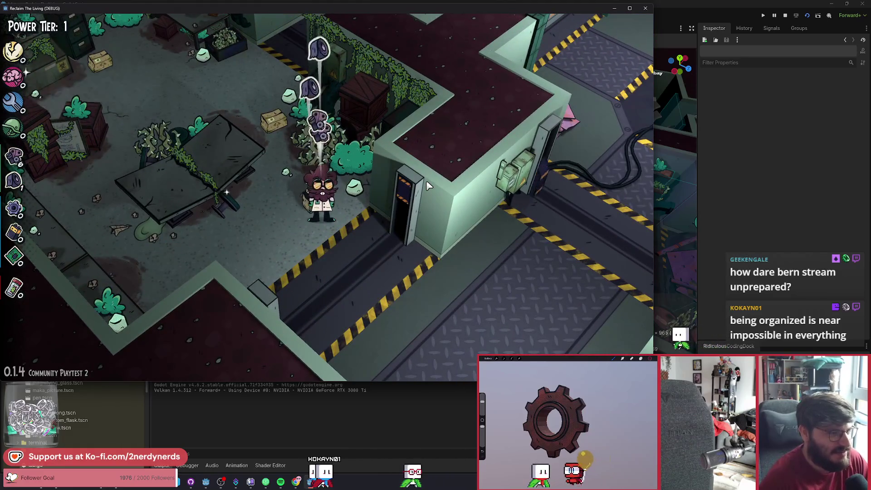
Step: Walk past the crates and bushes, pick up the box of resources, and enter the office room
{"action": "key", "text": "w"}
{"action": "key", "text": "a"}
{"action": "key", "text": "d"}
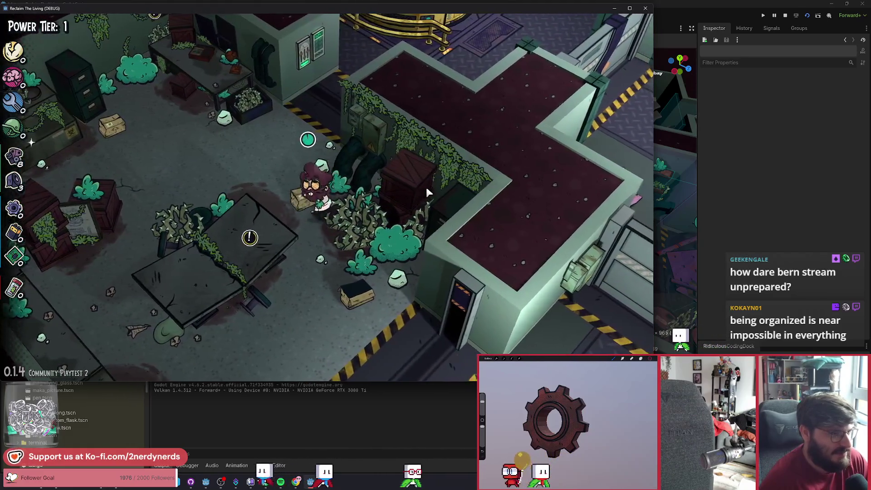
{"action": "key", "text": "e"}
{"action": "key", "text": "w"}
{"action": "key", "text": "a"}
{"action": "key", "text": "w"}
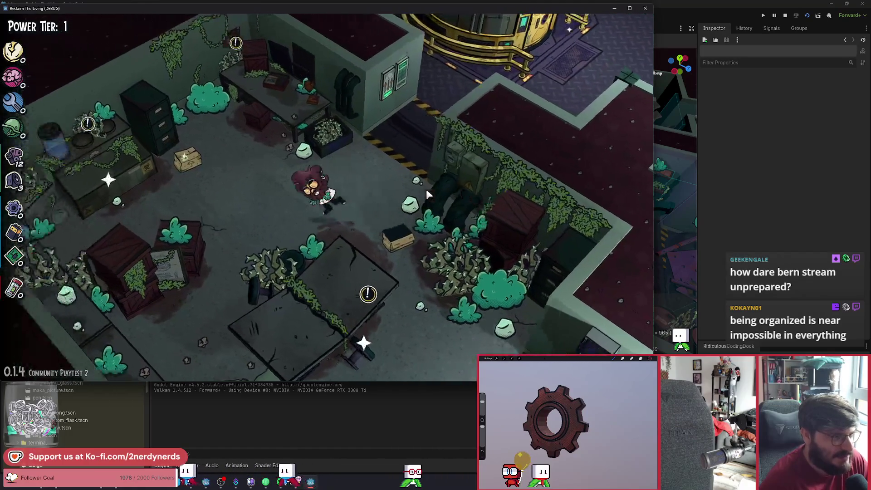
Step: Build the Volley upgrade at the Dart Gun Workbench, dismiss the unlock notice, and close the workbench
{"action": "key", "text": "w"}
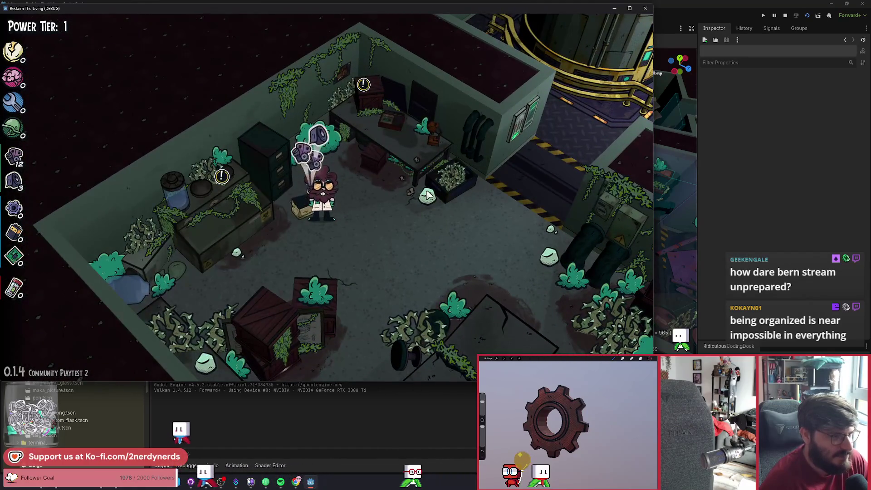
{"action": "key", "text": "e"}
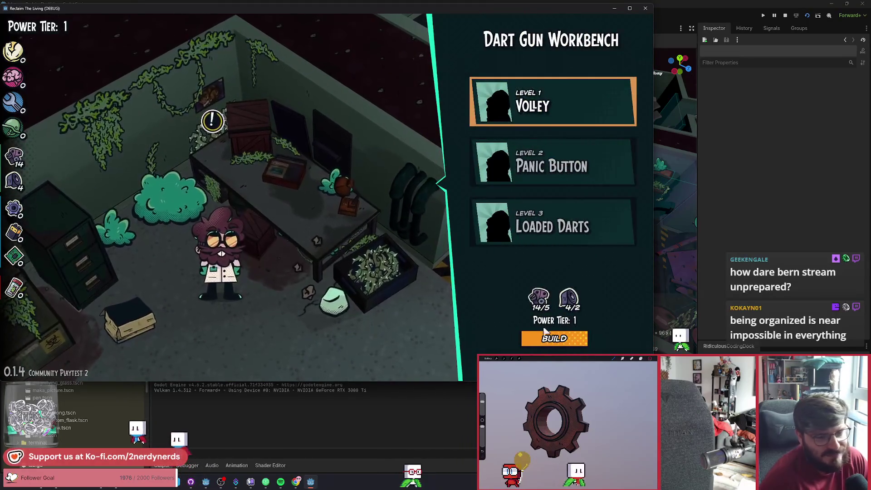
{"action": "key", "text": "space"}
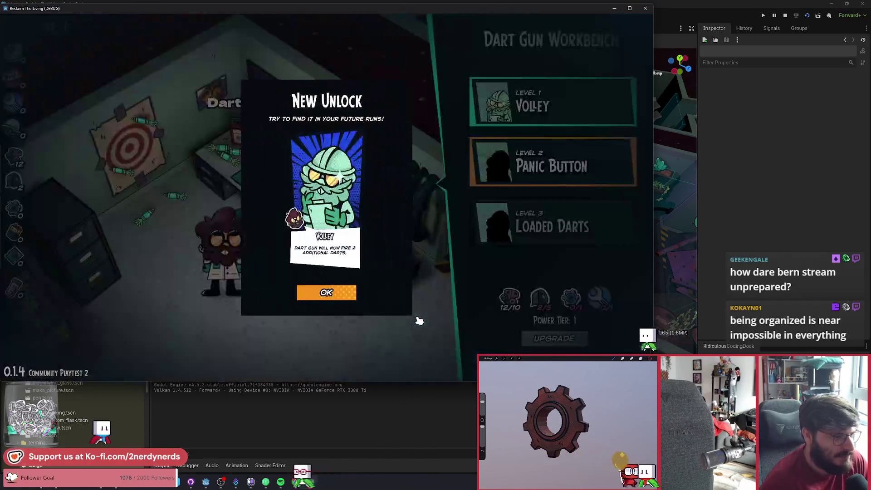
{"action": "left_click", "coordinate": [331, 292]}
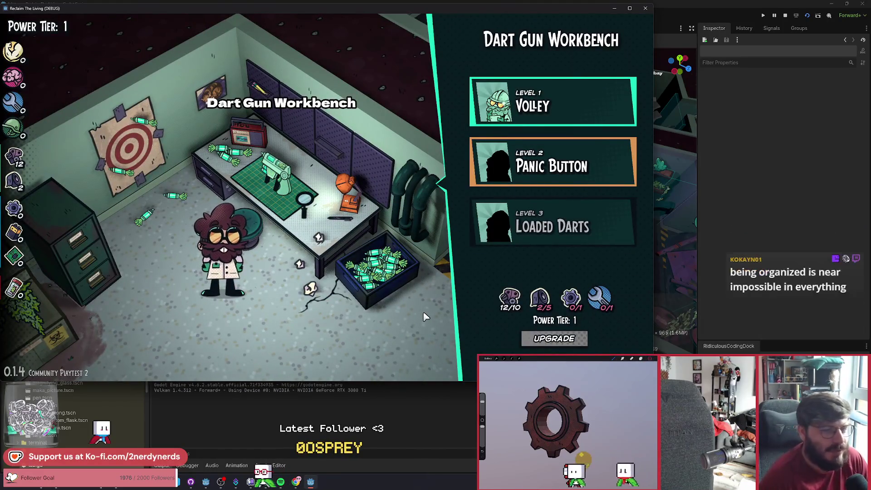
{"action": "key", "text": "Escape"}
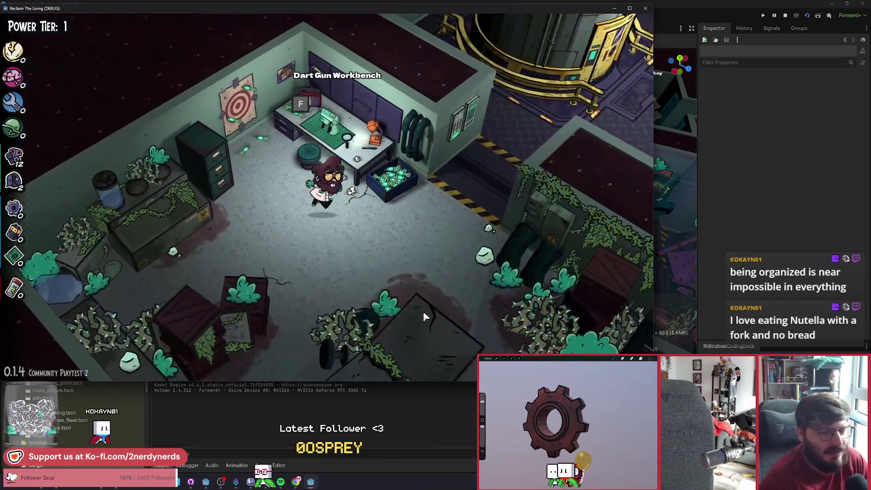
{"action": "key", "text": "s+d"}
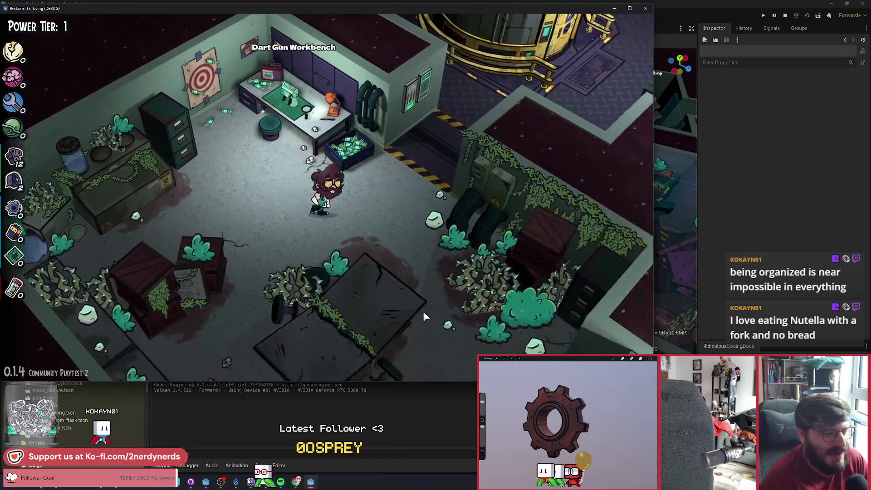
Step: Walk through the corridor door past the Armory area up to the Generator and around it
{"action": "key", "text": "s+d"}
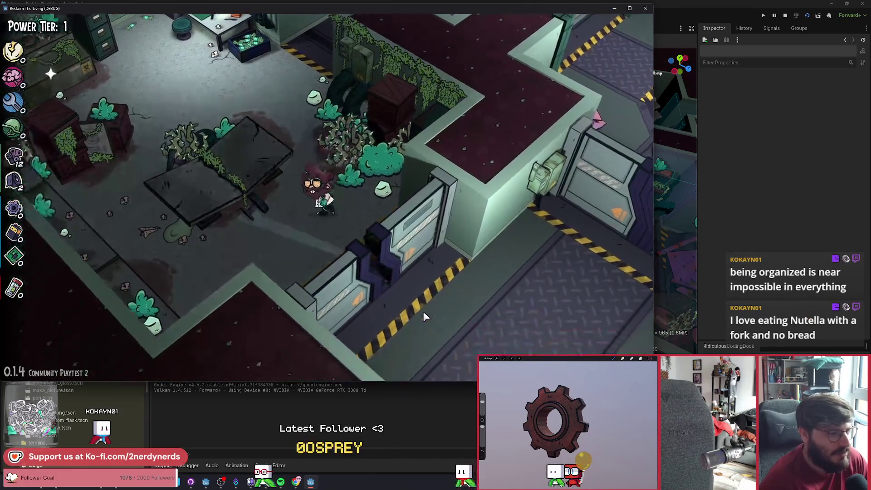
{"action": "key", "text": "d"}
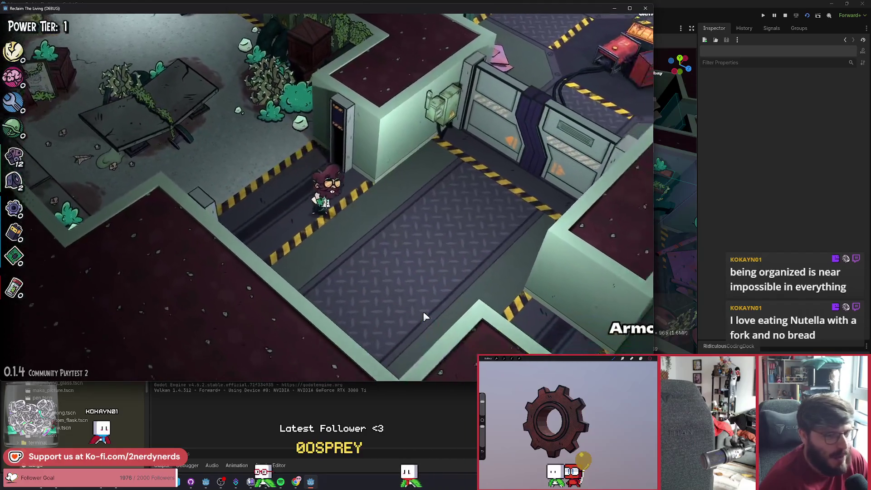
{"action": "key", "text": "w+d"}
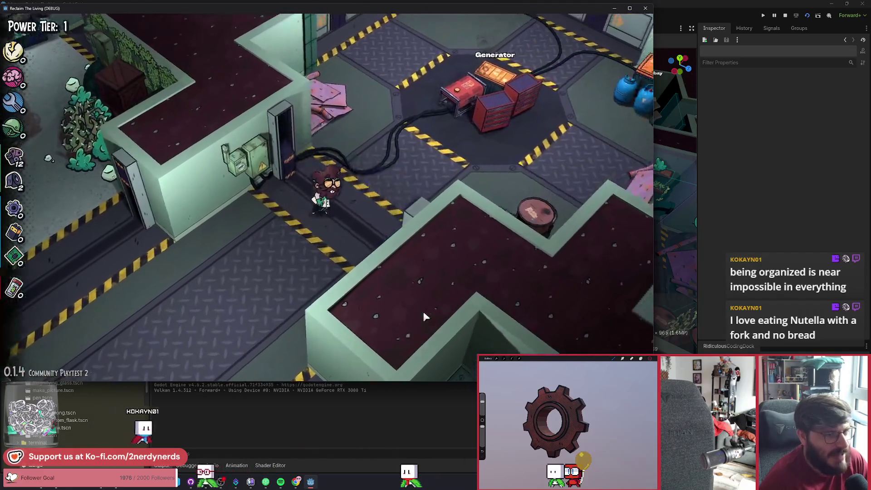
{"action": "key", "text": "w"}
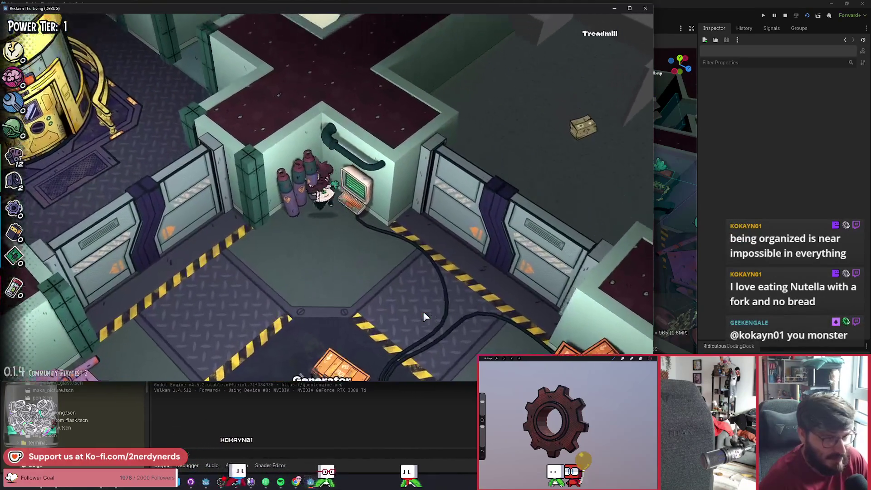
{"action": "key", "text": "s"}
{"action": "key", "text": "s+d"}
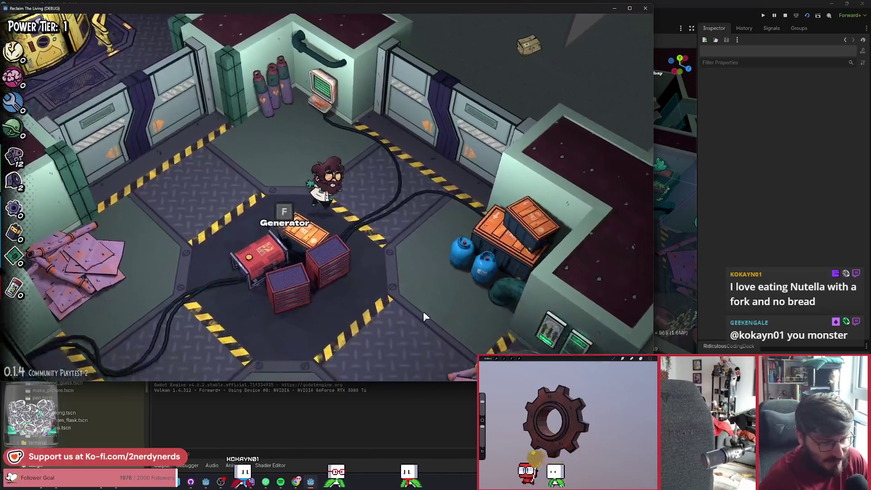
Step: Walk back into the Dart Gun Workbench room, then open and close the Cure Synthesizer
{"action": "key", "text": "a"}
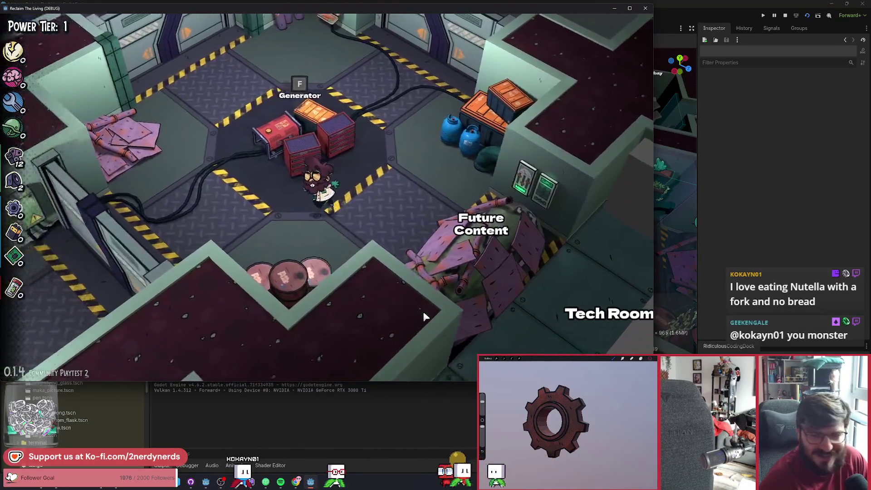
{"action": "key", "text": "s+a"}
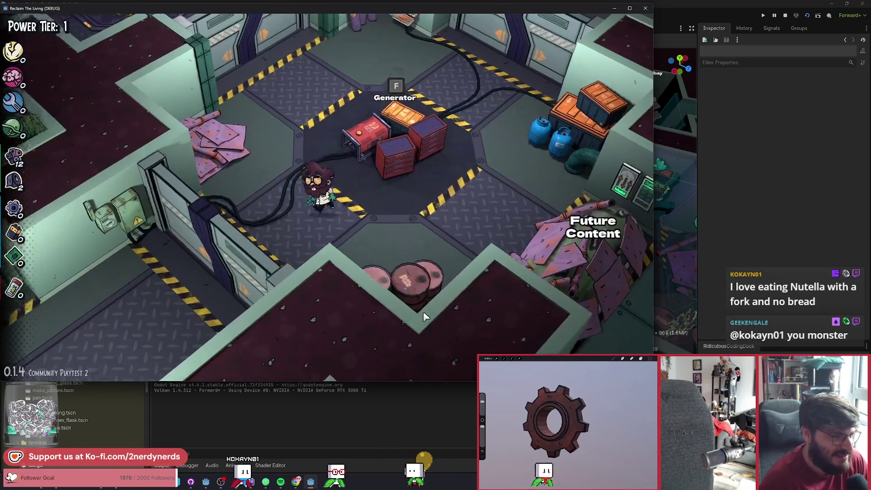
{"action": "key", "text": "a"}
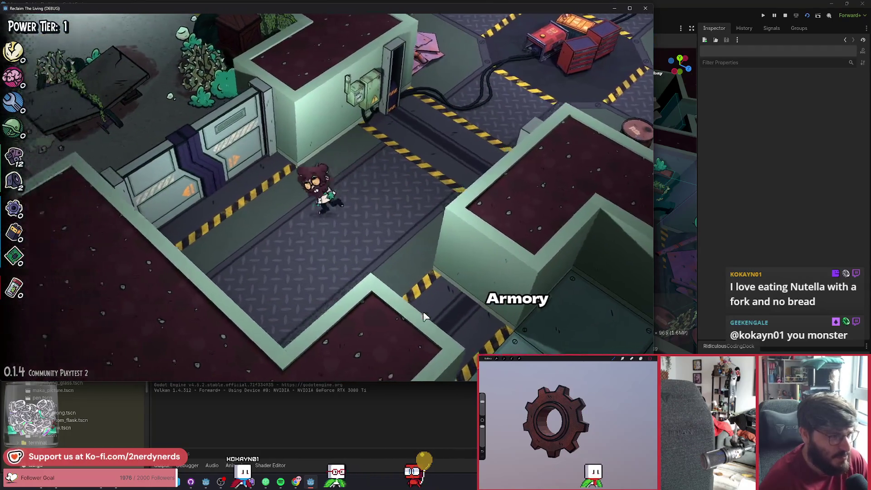
{"action": "key", "text": "w+a"}
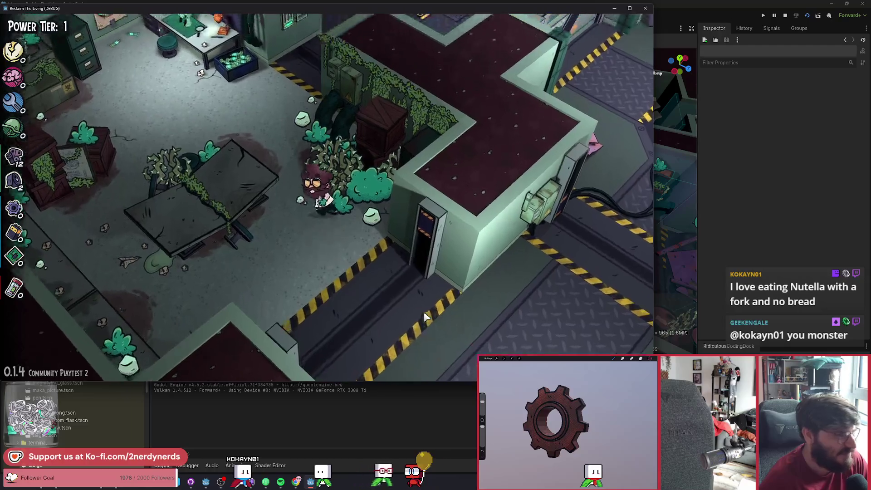
{"action": "key", "text": "a"}
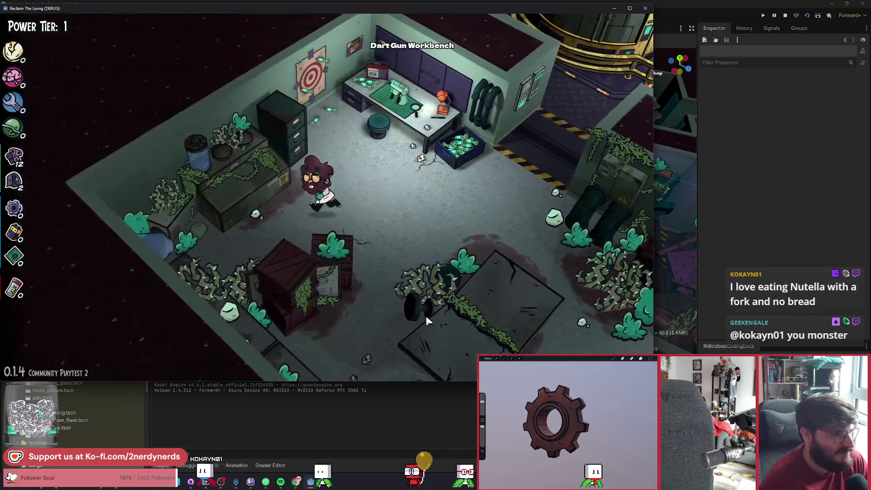
{"action": "key", "text": "e"}
{"action": "key", "text": "Escape"}
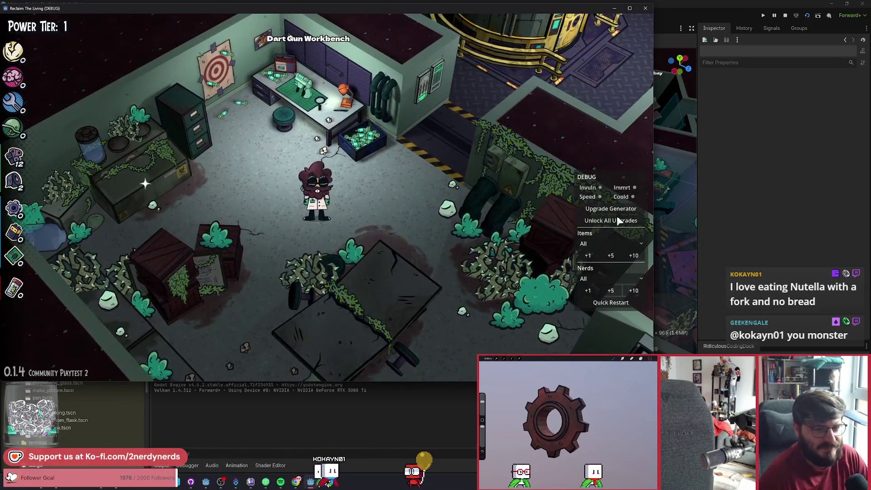
Step: Unlock every upgrade from the debug panel, dismiss the Regeneration card, and walk to The Manor entrance
{"action": "left_click", "coordinate": [616, 216]}
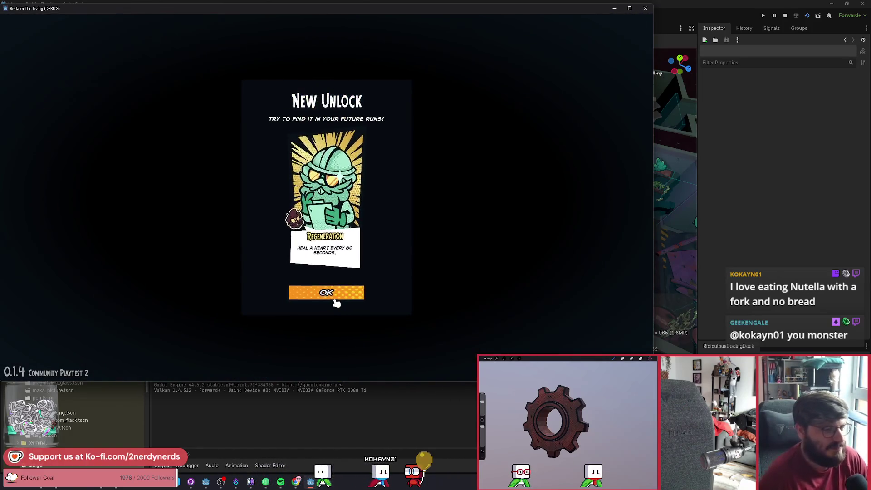
{"action": "left_click", "coordinate": [334, 295]}
{"action": "key", "text": "d"}
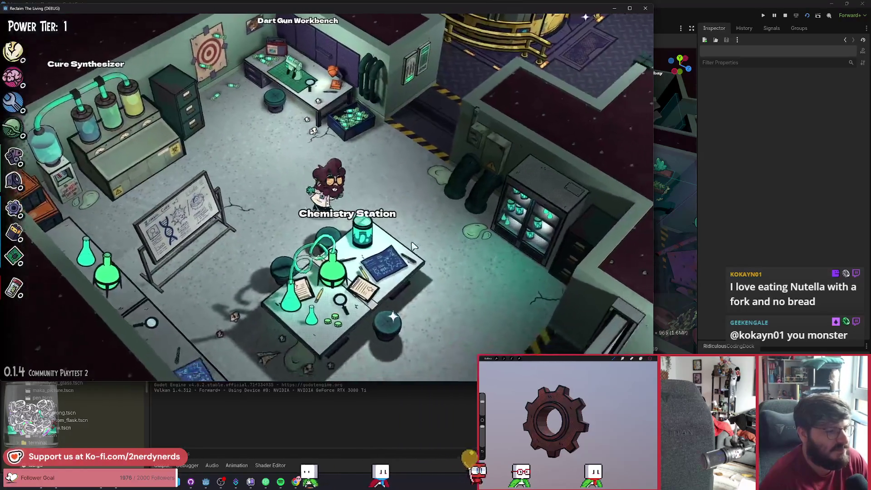
{"action": "key", "text": "d"}
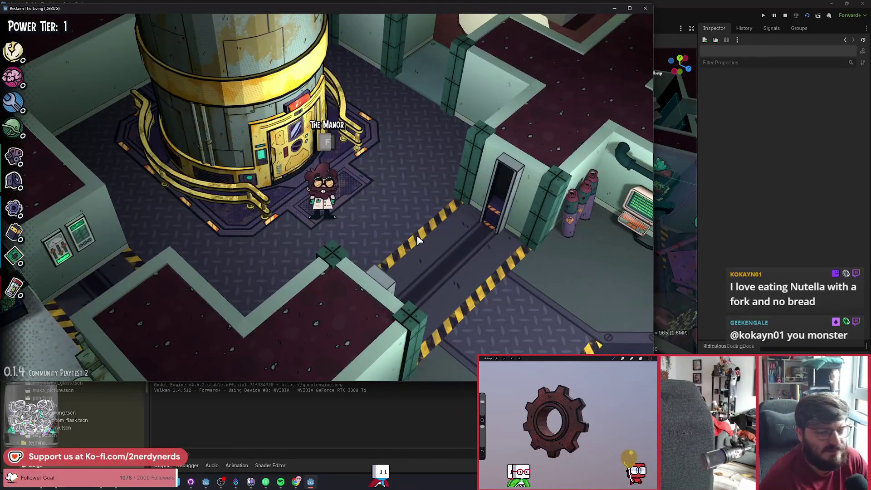
Step: Enter The Manor and dismiss the Welcome to Ferret Manor message
{"action": "key", "text": "f"}
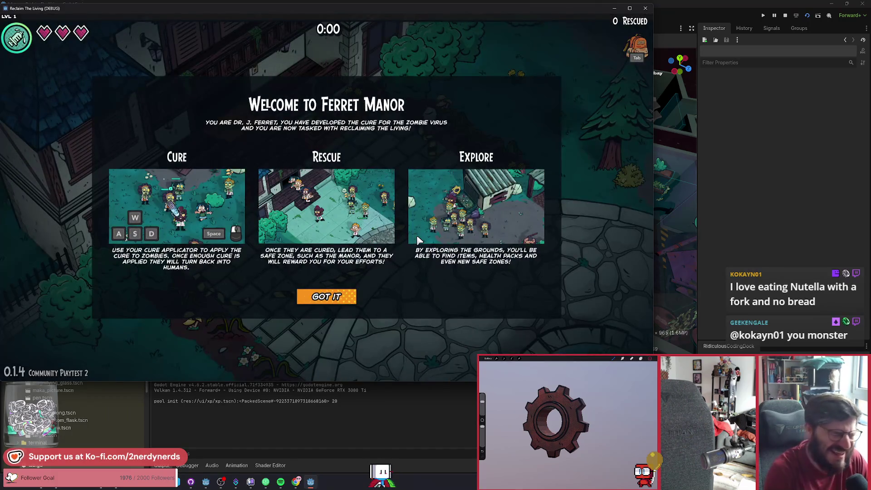
{"action": "left_click", "coordinate": [342, 301]}
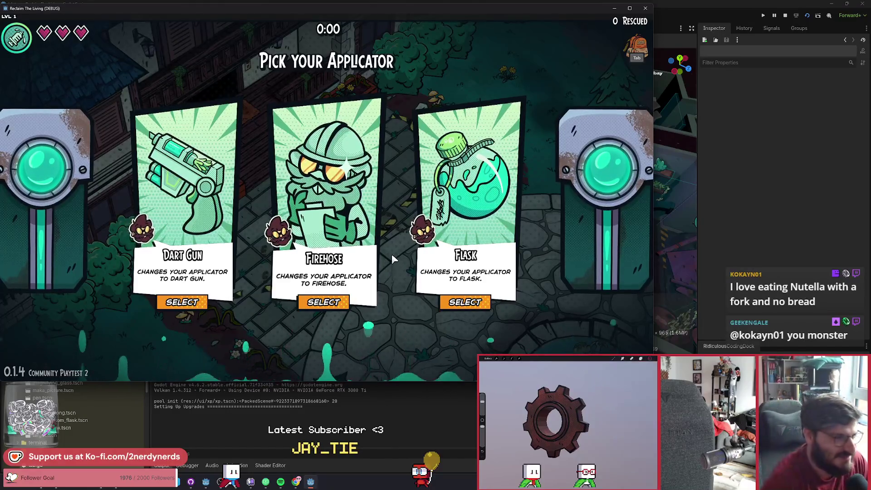
Step: Select the Firehose applicator and spray the approaching zombies while moving right, then left and up
{"action": "left_click", "coordinate": [455, 303]}
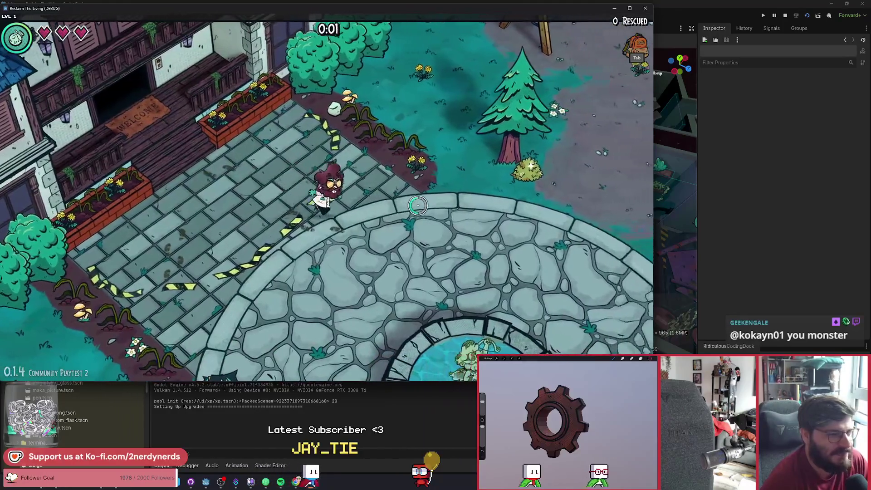
{"action": "key", "text": "d"}
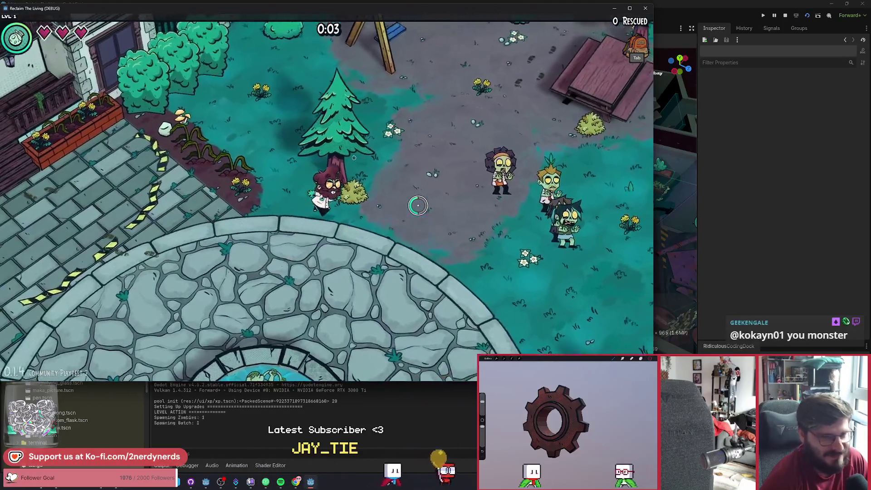
{"action": "key", "text": "d"}
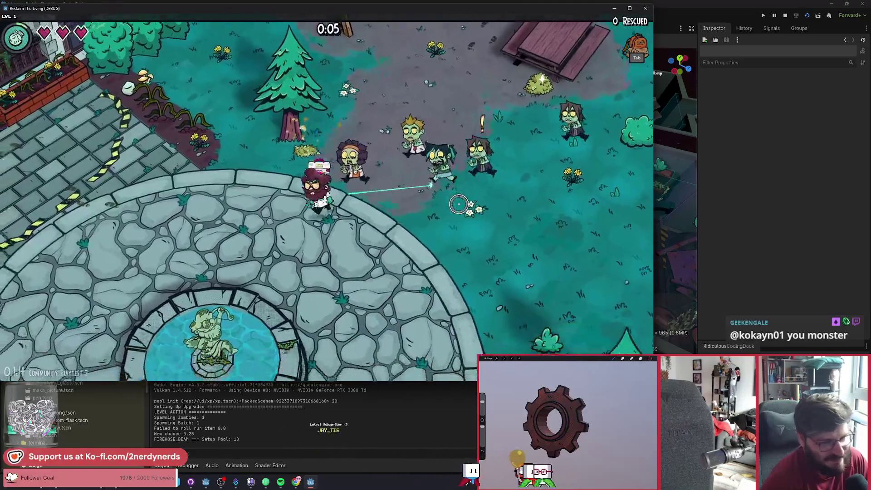
{"action": "key", "text": "a"}
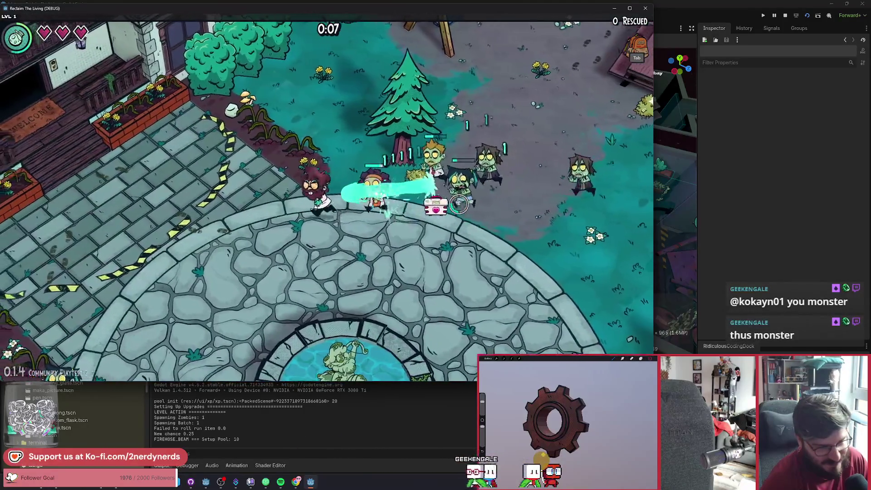
{"action": "key", "text": "a"}
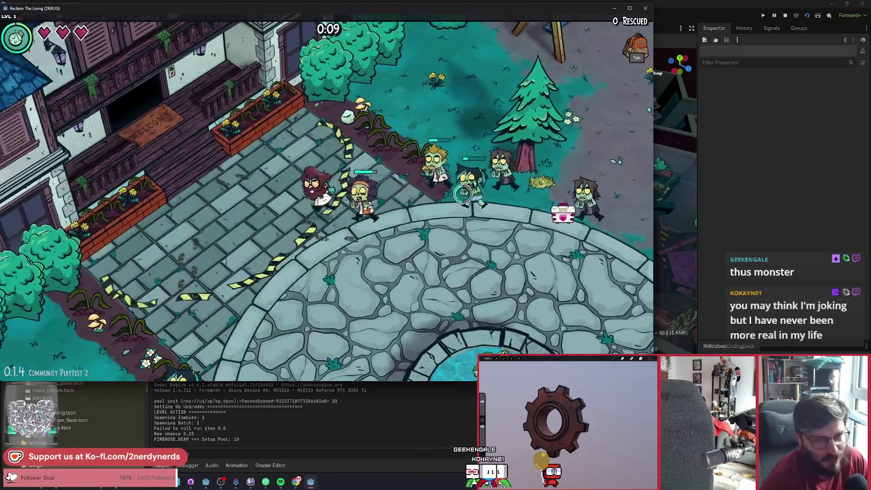
{"action": "key", "text": "a"}
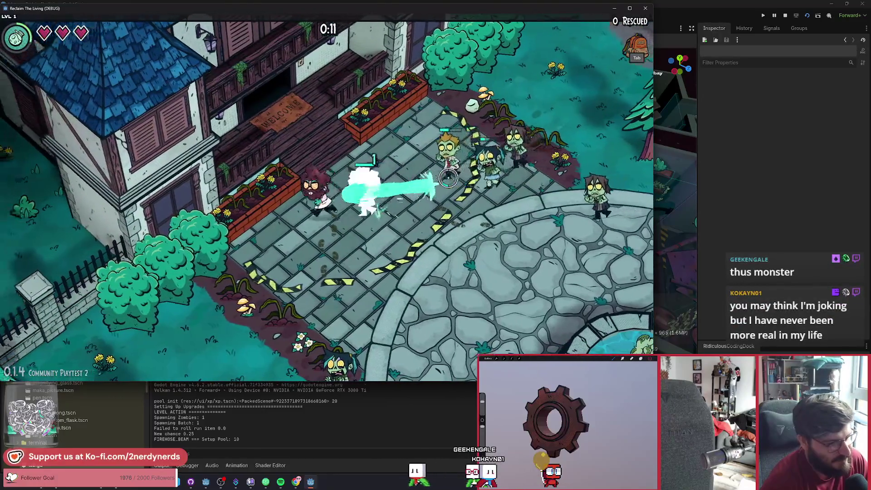
{"action": "key", "text": "w"}
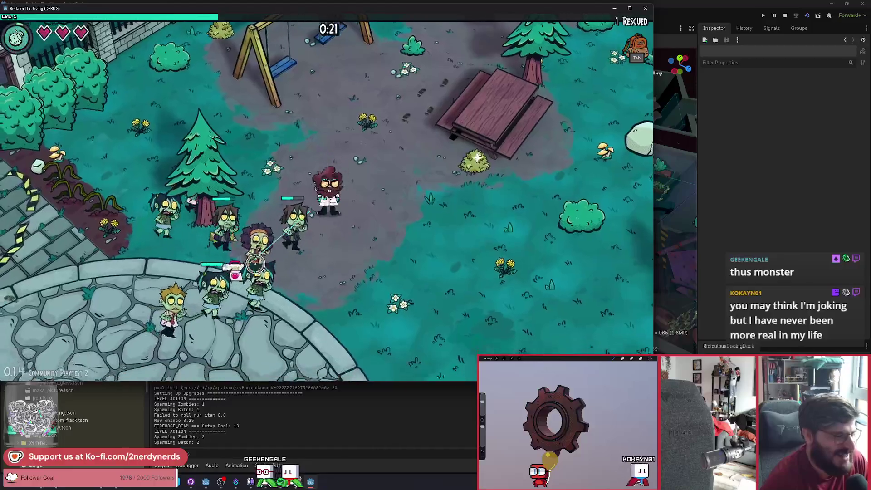
Step: Move through the playground and along the fence curing zombies until 5 survivors are rescued
{"action": "key", "text": "w"}
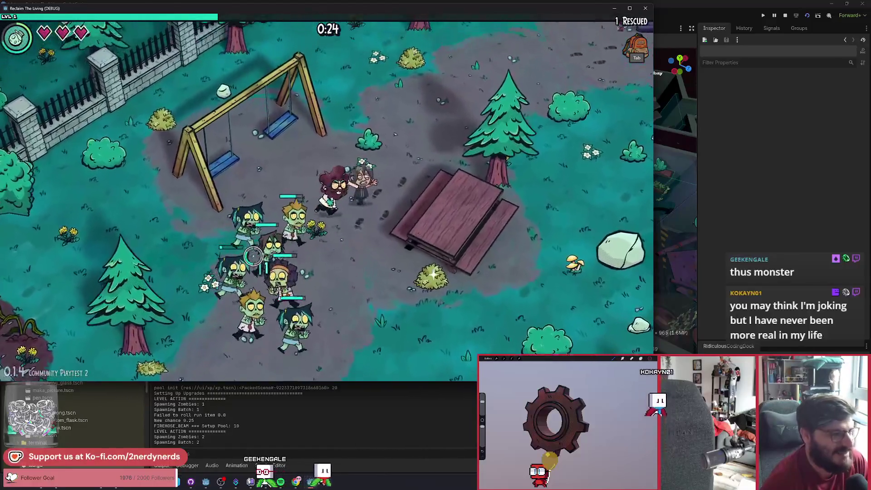
{"action": "key", "text": "w"}
{"action": "key", "text": "d"}
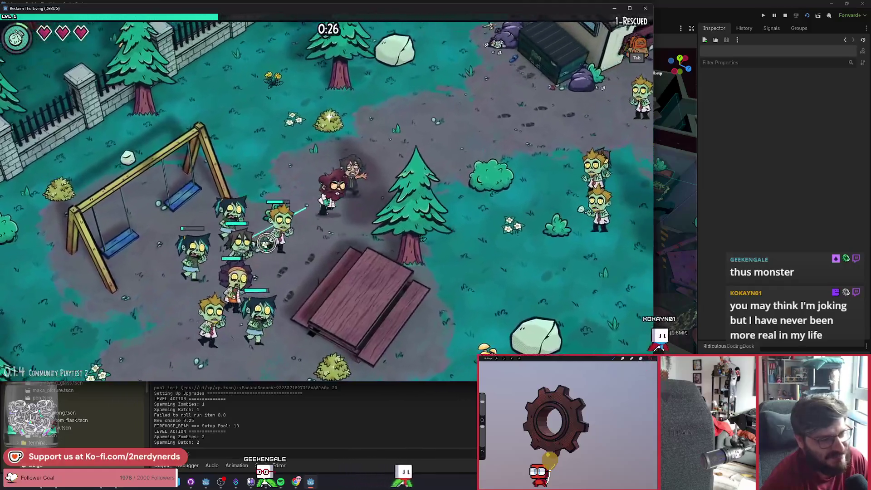
{"action": "key", "text": "w"}
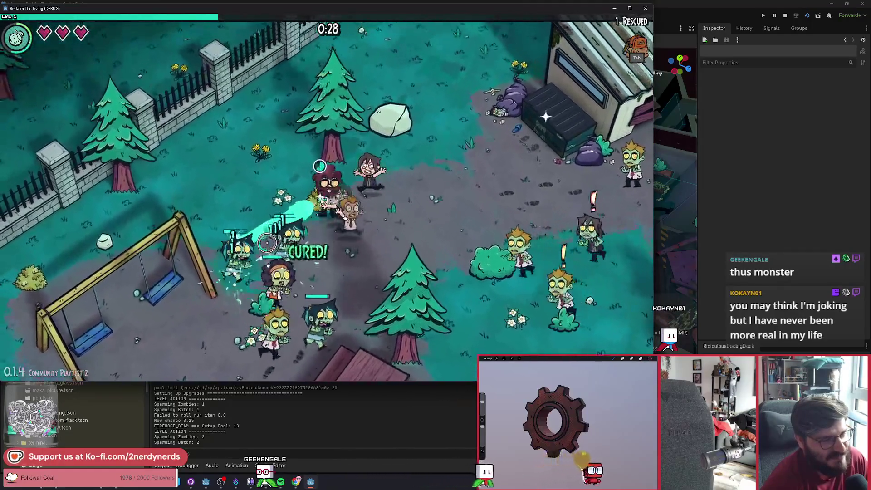
{"action": "key", "text": "a"}
{"action": "key", "text": "w"}
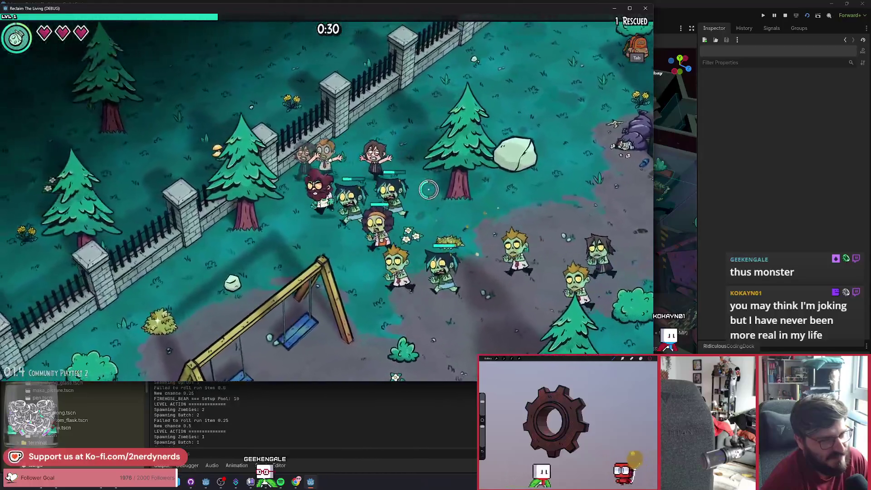
{"action": "key", "text": "s"}
{"action": "key", "text": "a"}
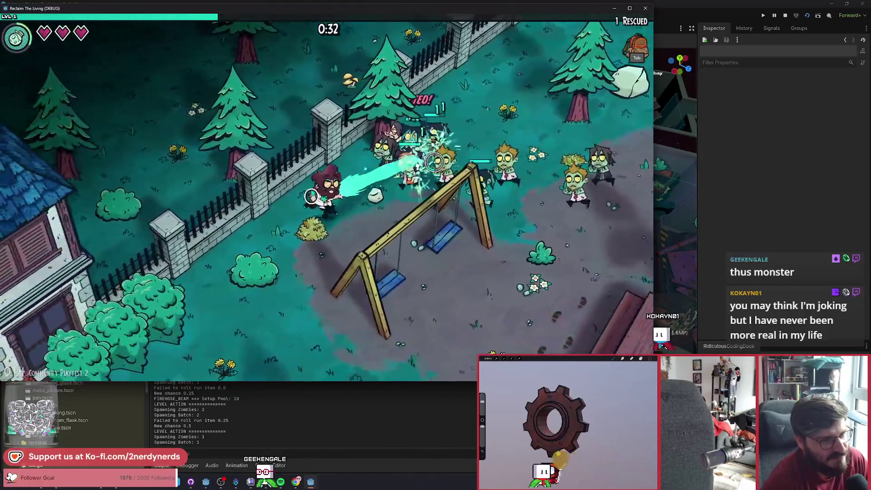
{"action": "key", "text": "s"}
{"action": "key", "text": "a"}
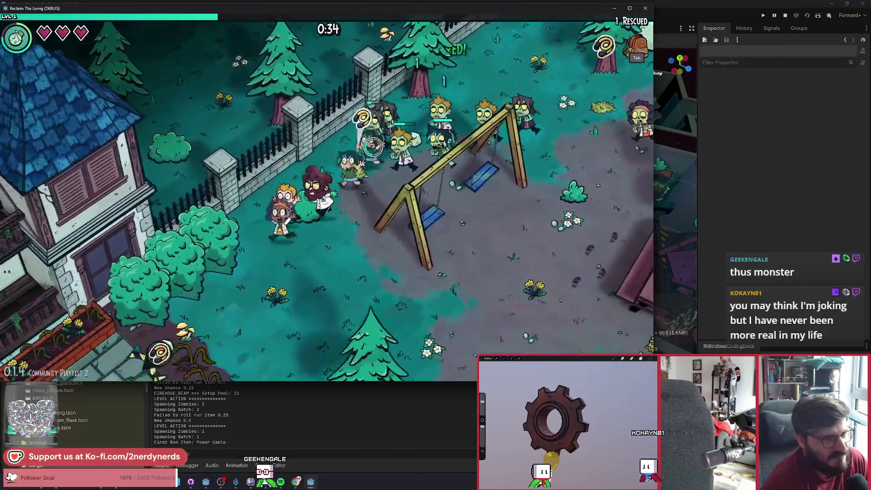
{"action": "key", "text": "s"}
{"action": "key", "text": "a"}
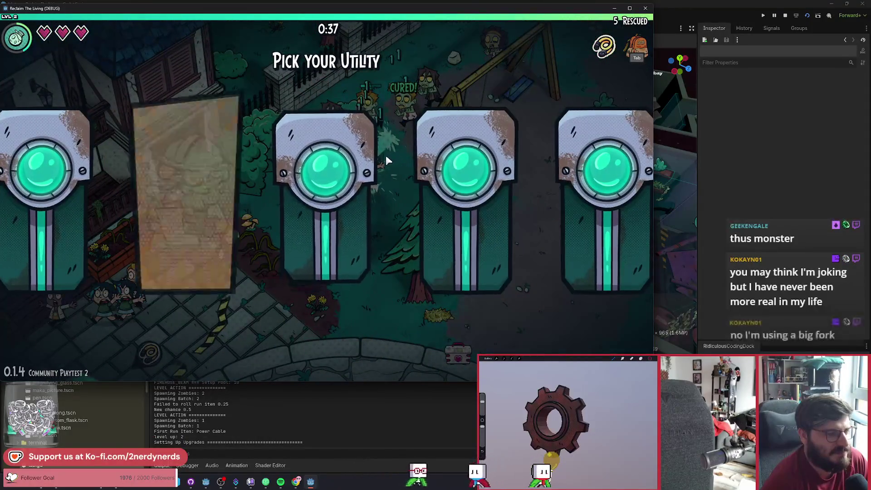
Step: Take the Sprint utility and Firehose Duration upgrade, then spray zombies heading down toward the fountain
{"action": "key", "text": "Return"}
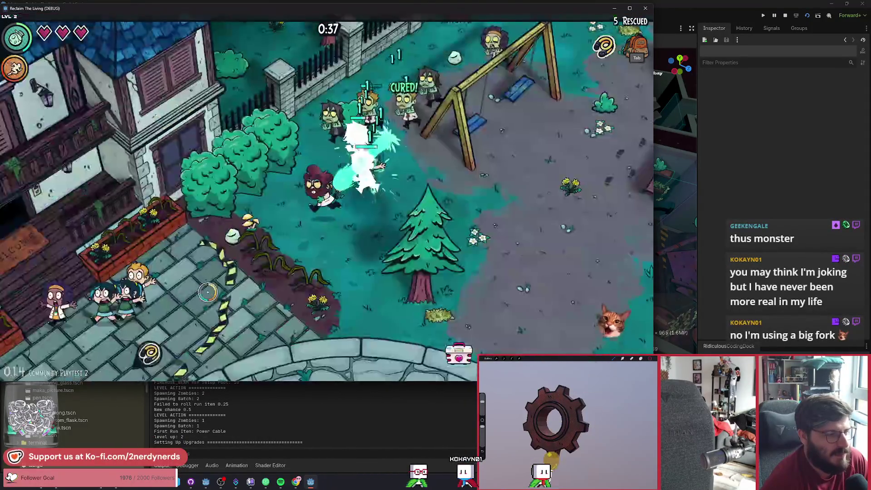
{"action": "key", "text": "s"}
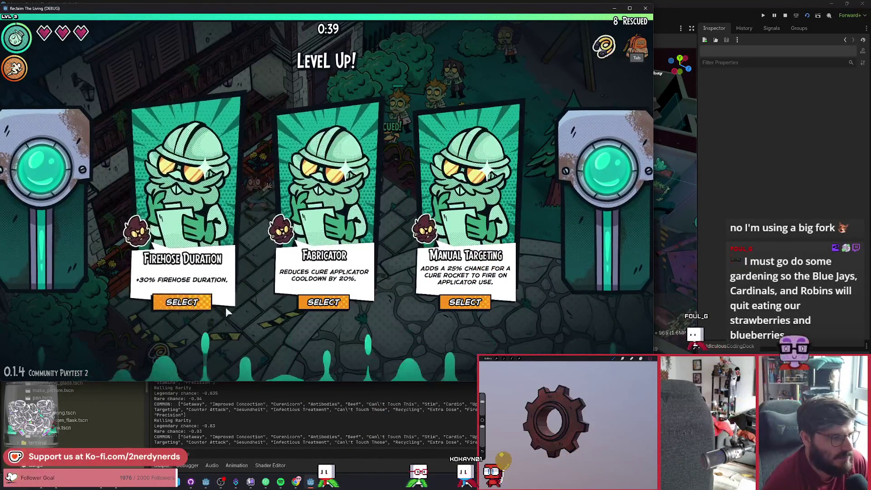
{"action": "left_click", "coordinate": [197, 308]}
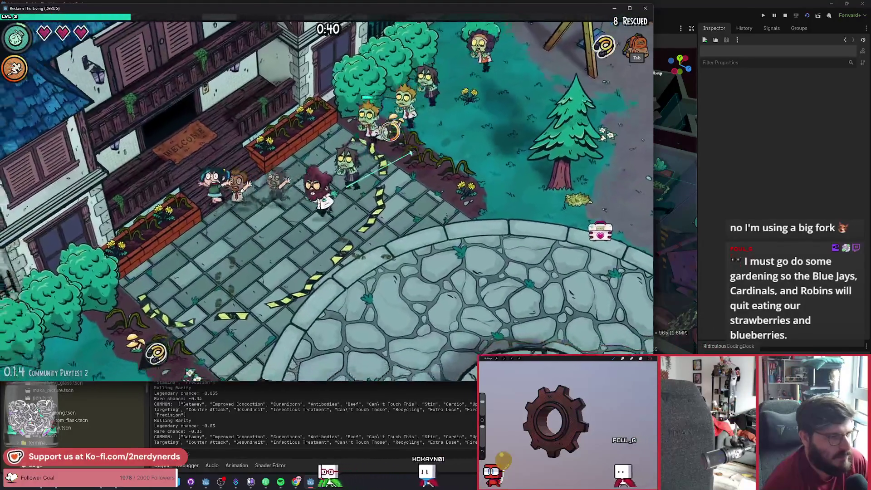
{"action": "key", "text": "a"}
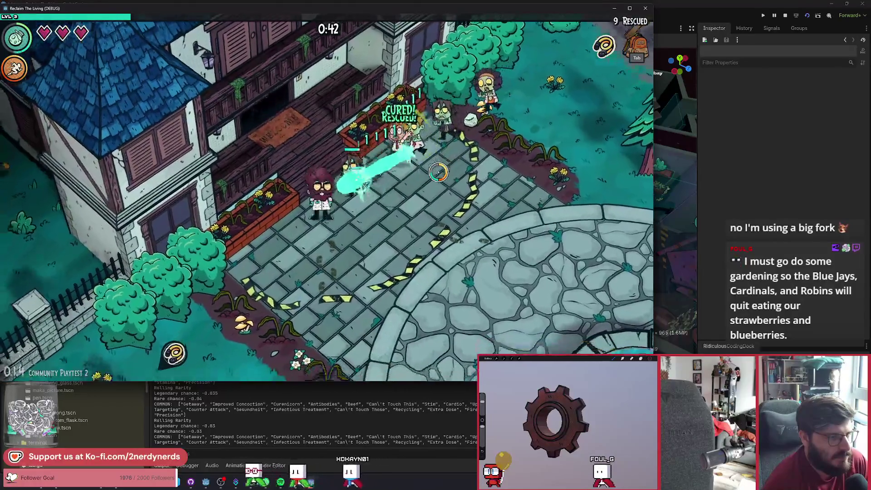
{"action": "key", "text": "s"}
{"action": "key", "text": "d"}
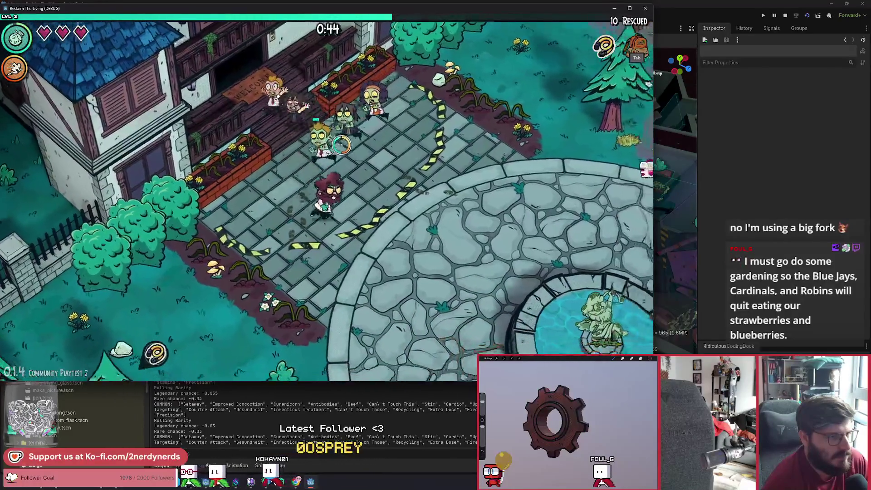
{"action": "key", "text": "w"}
{"action": "key", "text": "a"}
{"action": "key", "text": "s"}
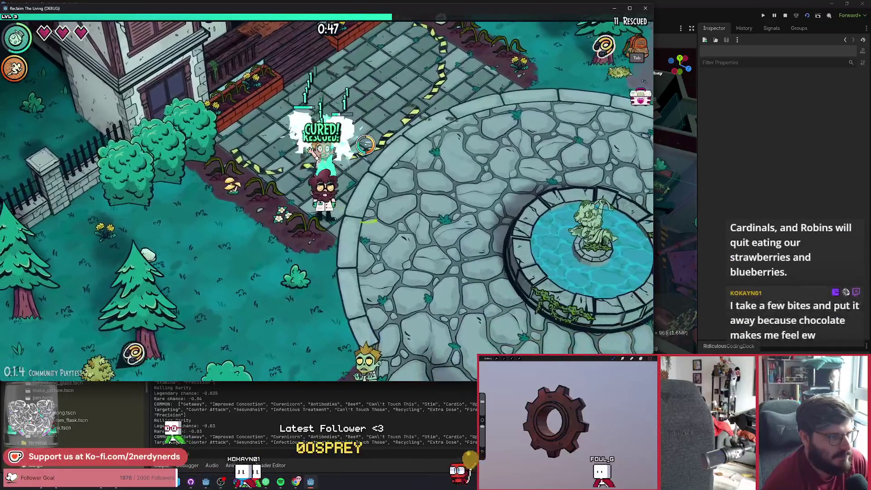
Step: Walk down-right past the fountain and tree, curing zombies below
{"action": "key", "text": "s"}
{"action": "key", "text": "d"}
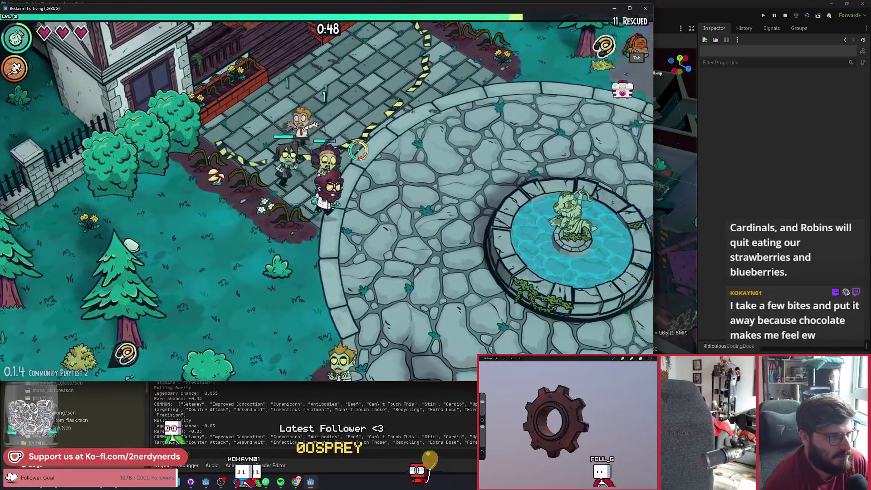
{"action": "key", "text": "s"}
{"action": "key", "text": "d"}
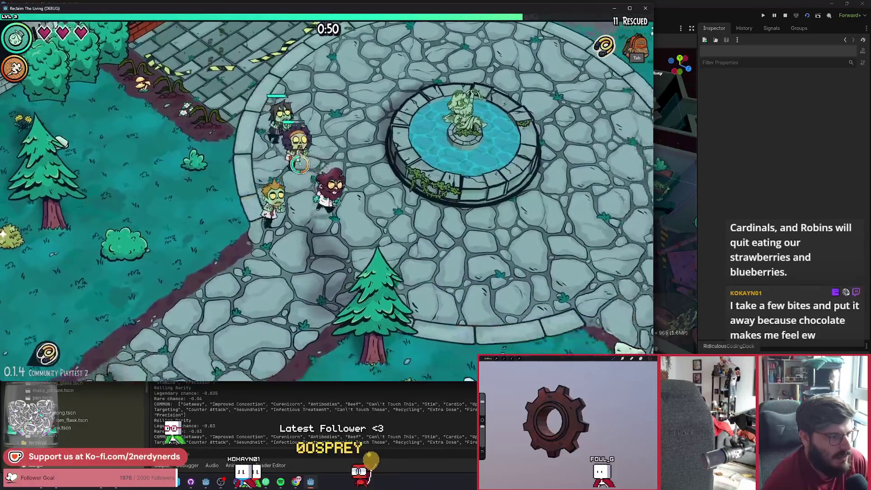
{"action": "key", "text": "s"}
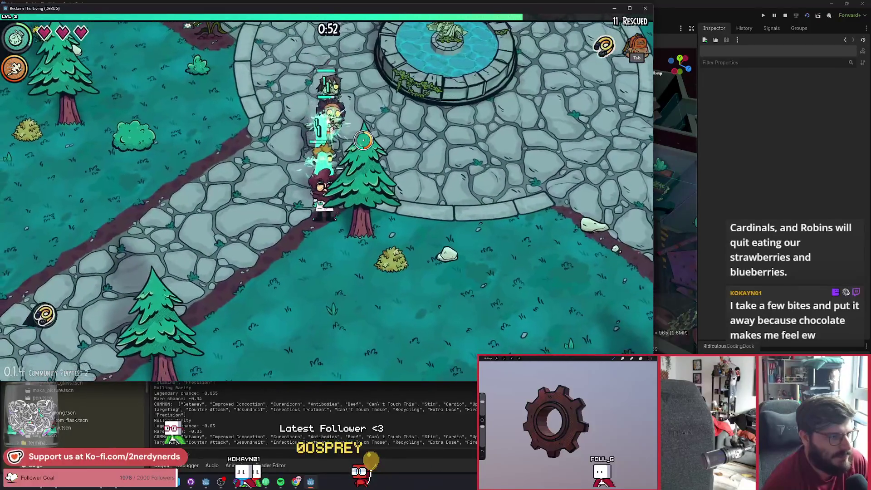
{"action": "key", "text": "s"}
{"action": "key", "text": "d"}
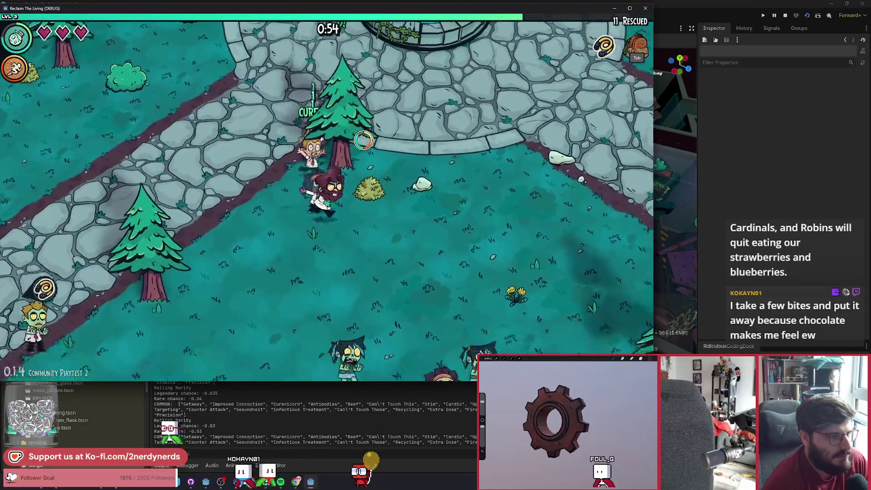
{"action": "key", "text": "s"}
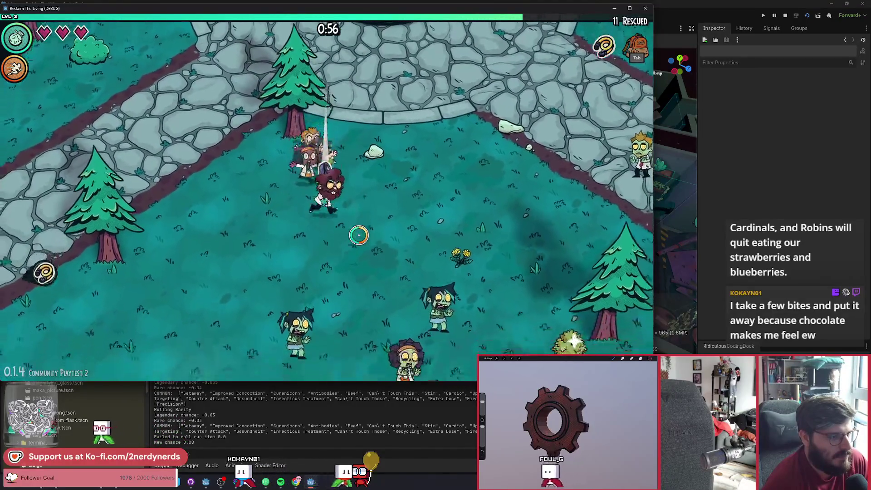
Step: Circle back up around the fountain rescuing survivors until 14 are rescued and level 4 is reached
{"action": "key", "text": "w"}
{"action": "key", "text": "a"}
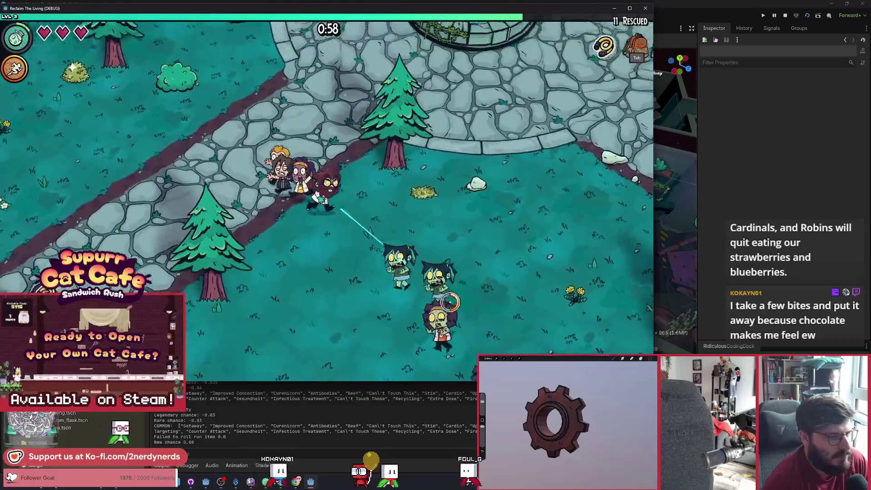
{"action": "key", "text": "w"}
{"action": "key", "text": "a"}
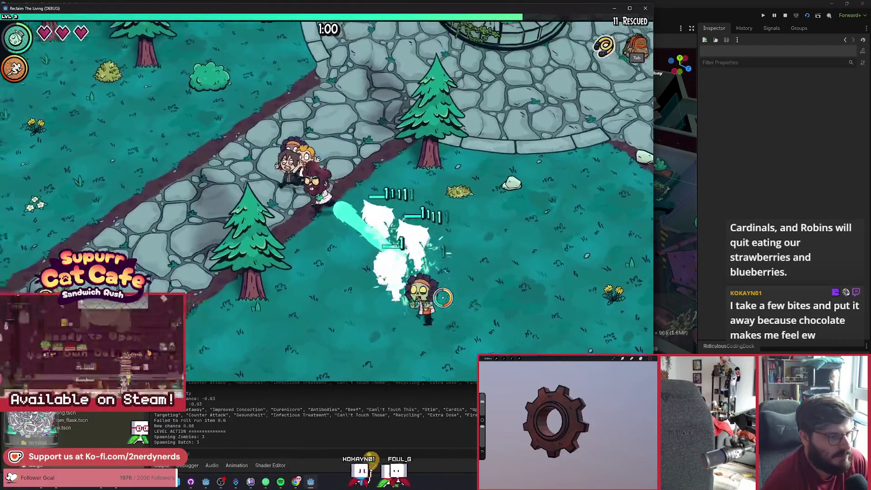
{"action": "key", "text": "w"}
{"action": "key", "text": "d"}
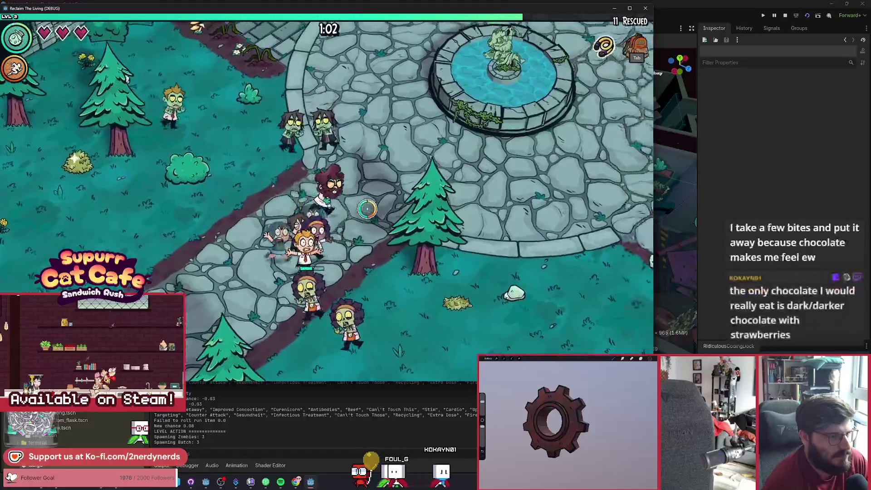
{"action": "key", "text": "w"}
{"action": "key", "text": "d"}
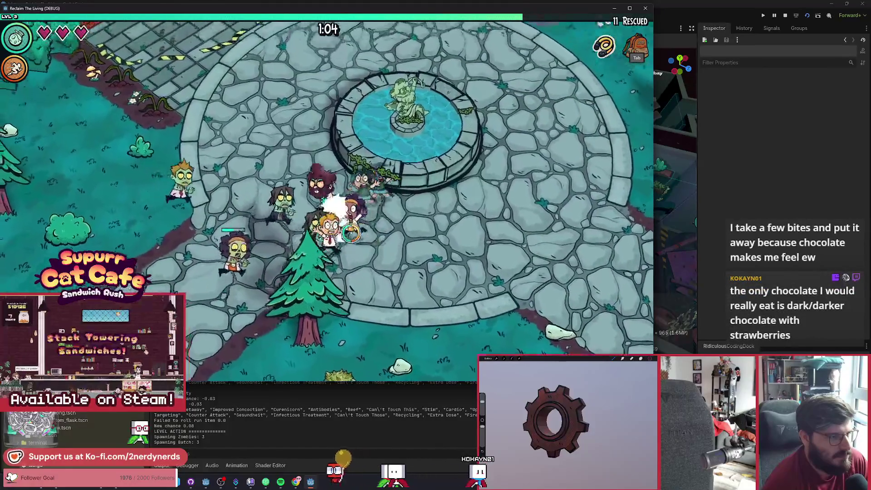
{"action": "key", "text": "w"}
{"action": "key", "text": "a"}
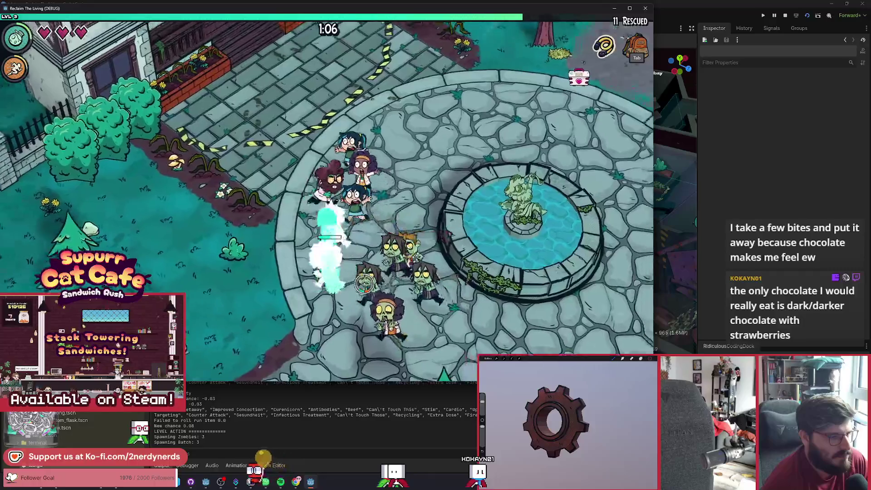
{"action": "key", "text": "w"}
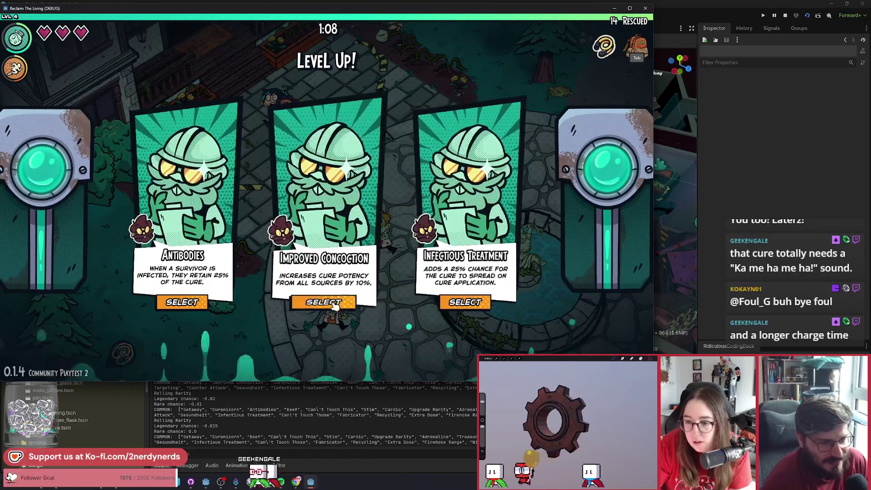
Step: Take Infectious Treatment and head north-east past the swing set, curing zombies along the plaza
{"action": "left_click", "coordinate": [492, 308]}
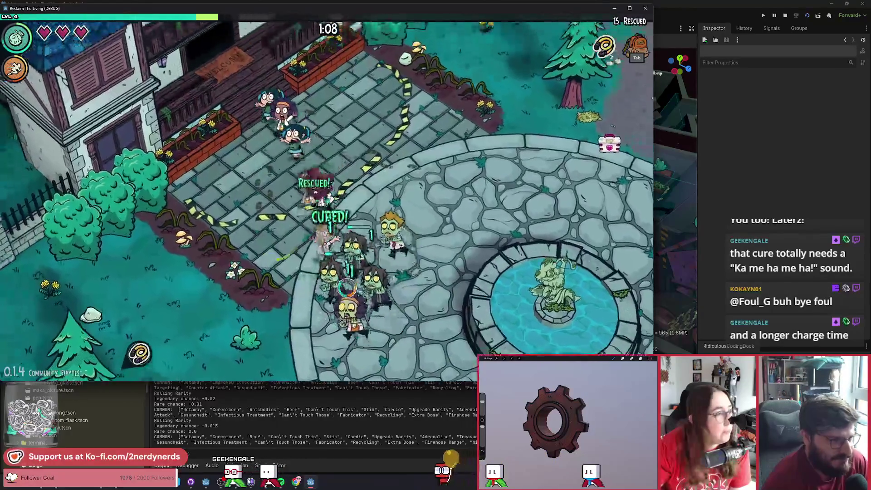
{"action": "key", "text": "w"}
{"action": "key", "text": "d"}
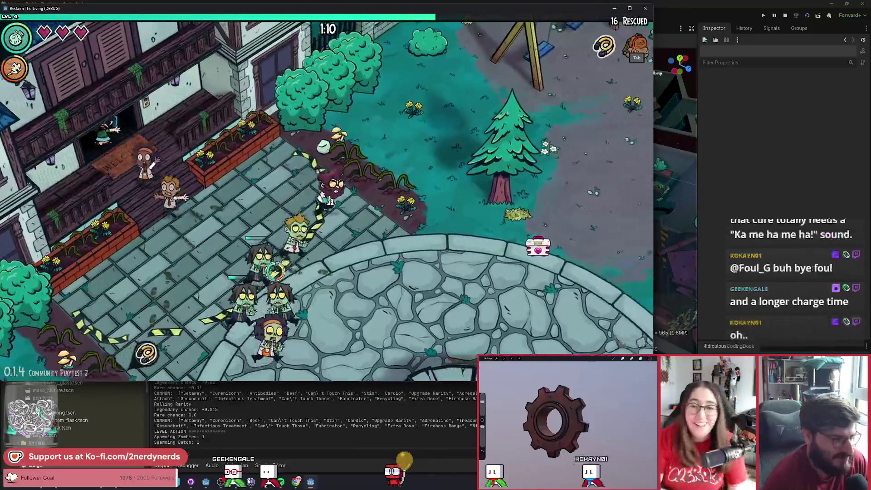
{"action": "key", "text": "d"}
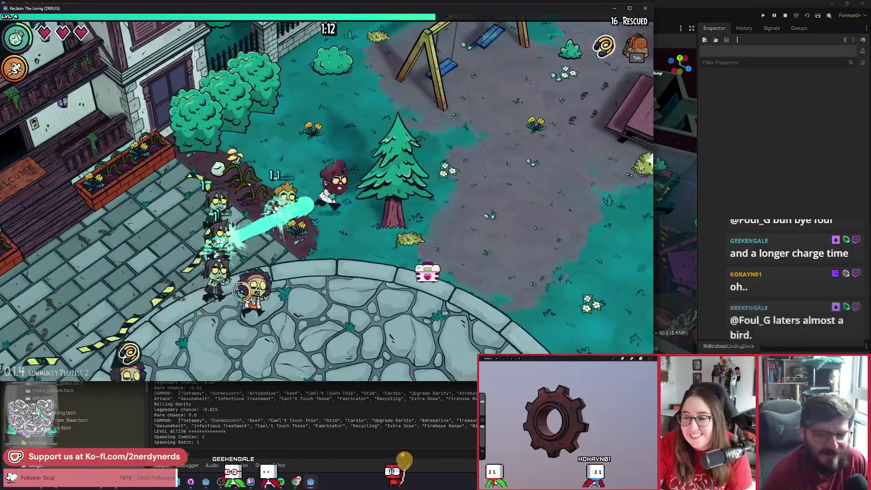
{"action": "key", "text": "w"}
{"action": "key", "text": "d"}
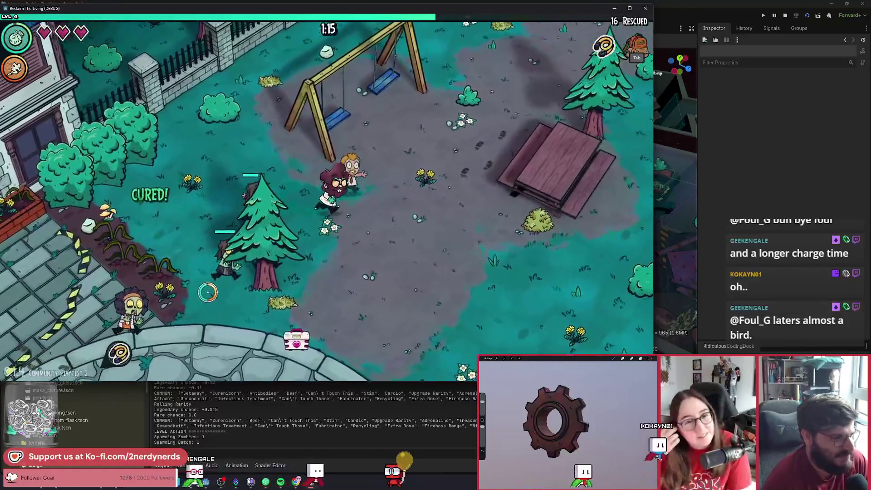
{"action": "key", "text": "w"}
{"action": "key", "text": "d"}
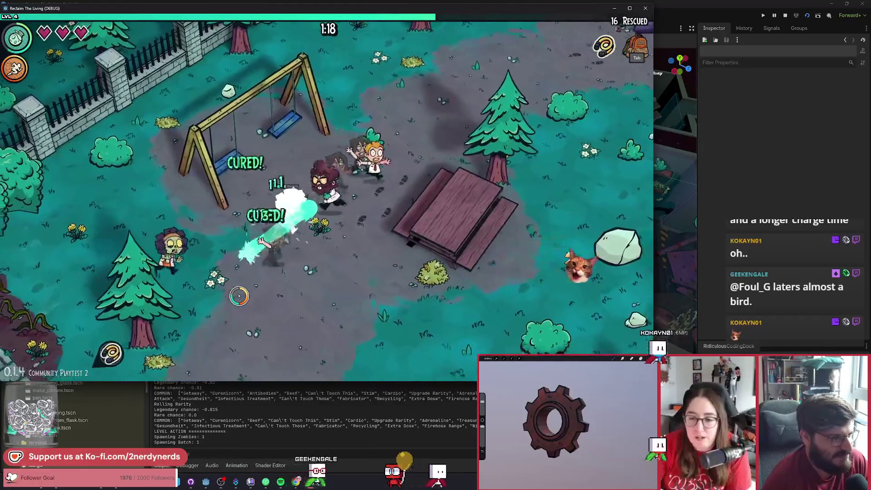
{"action": "key", "text": "w"}
{"action": "key", "text": "d"}
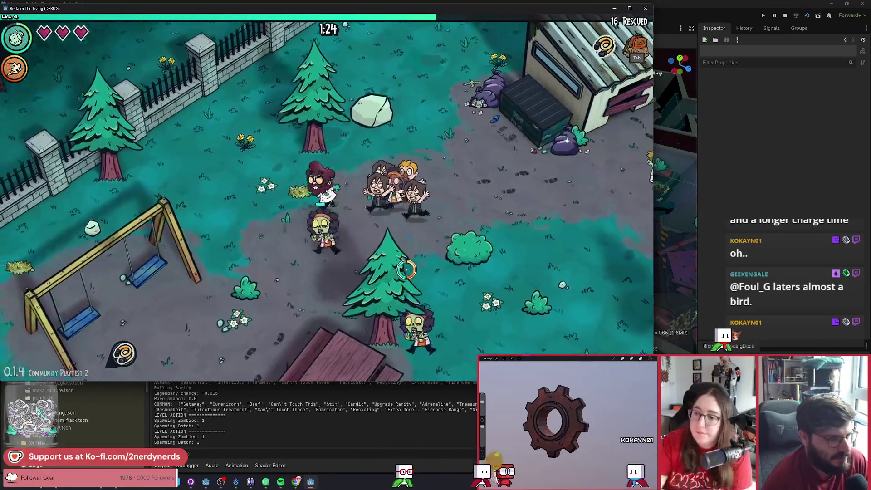
Step: Walk down-left toward the house and stone plaza until 21 are rescued and level 5 is reached
{"action": "key", "text": "a"}
{"action": "key", "text": "s"}
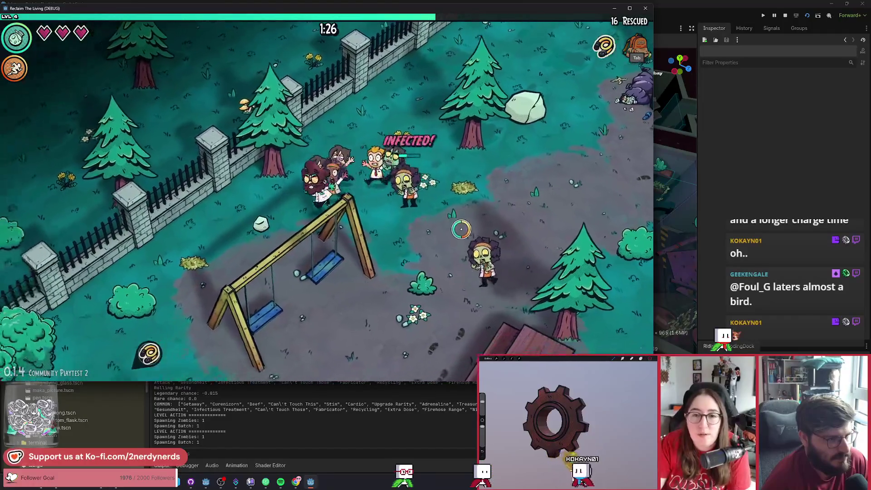
{"action": "key", "text": "a"}
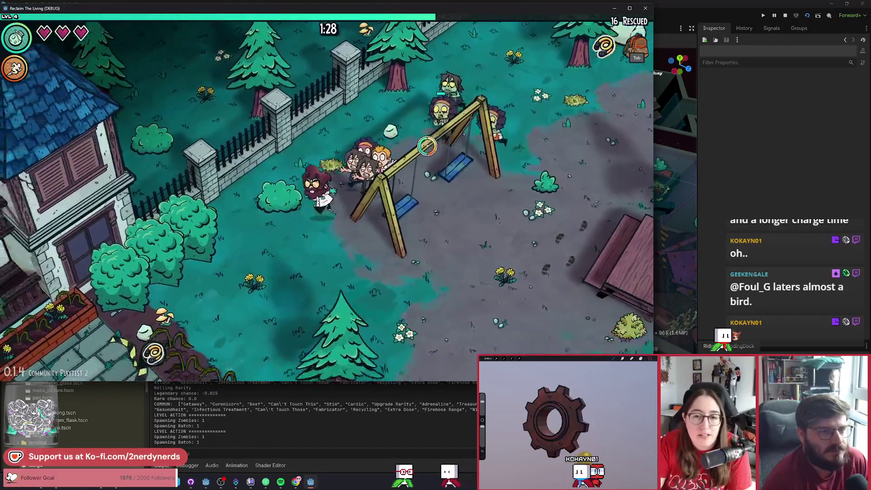
{"action": "key", "text": "a"}
{"action": "key", "text": "s"}
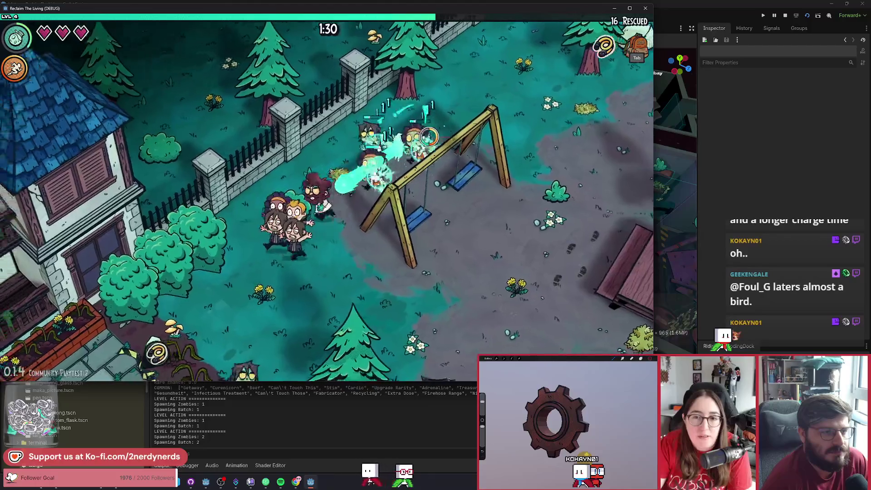
{"action": "key", "text": "a"}
{"action": "key", "text": "s"}
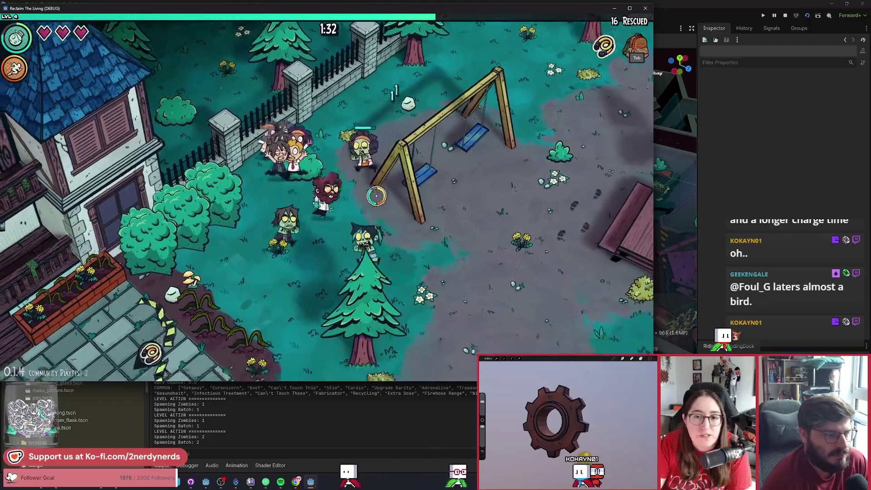
{"action": "key", "text": "a"}
{"action": "key", "text": "s"}
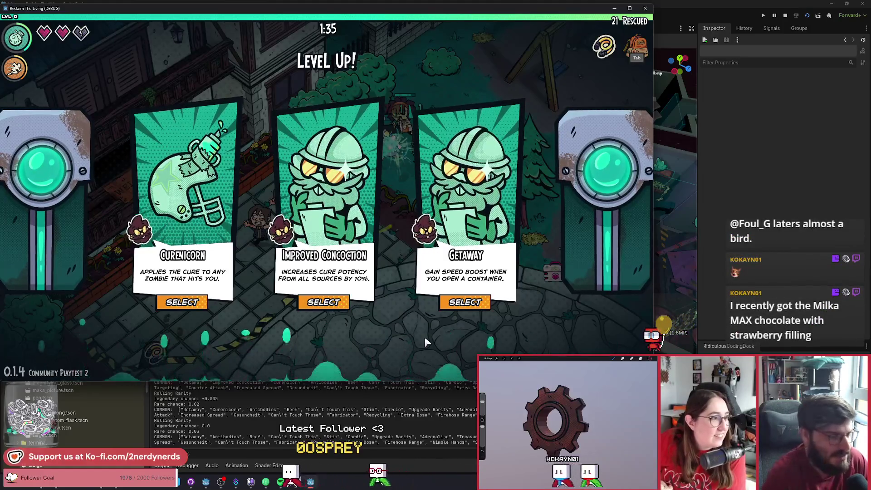
Step: Take the Improved Concoction upgrade and roam the fountain plaza, crossing the grass for a heart
{"action": "left_click", "coordinate": [342, 307]}
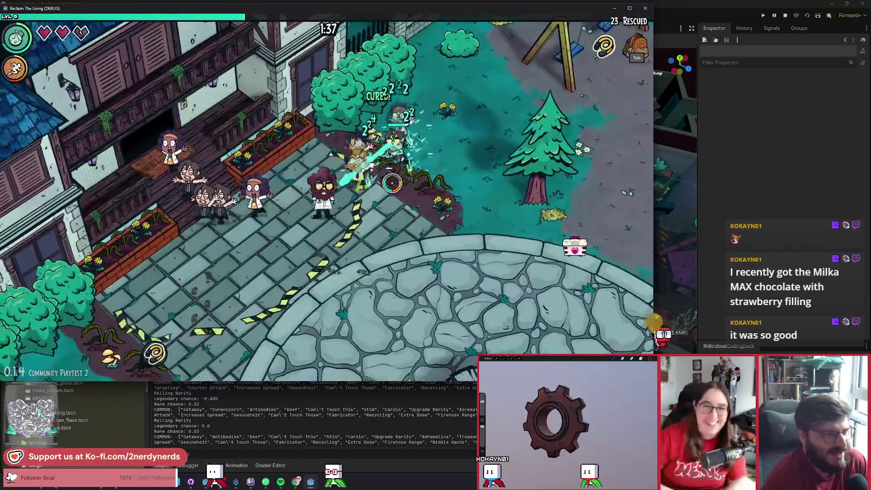
{"action": "key", "text": "a"}
{"action": "key", "text": "s"}
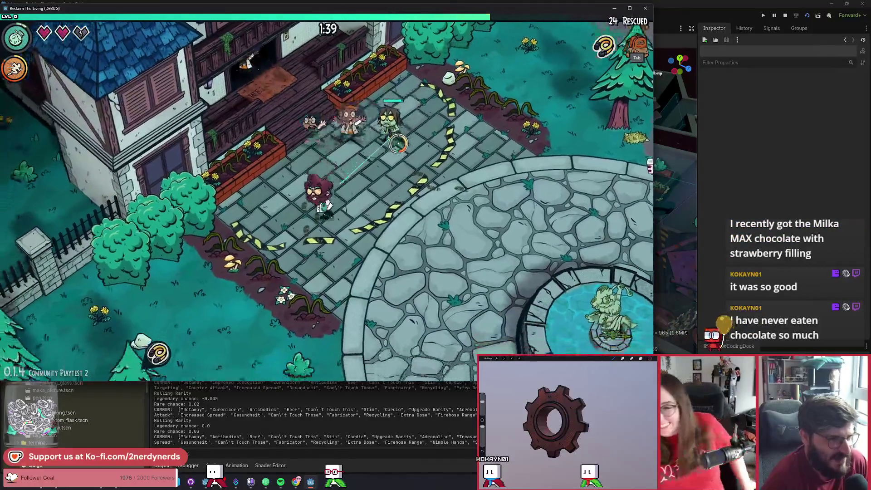
{"action": "key", "text": "d"}
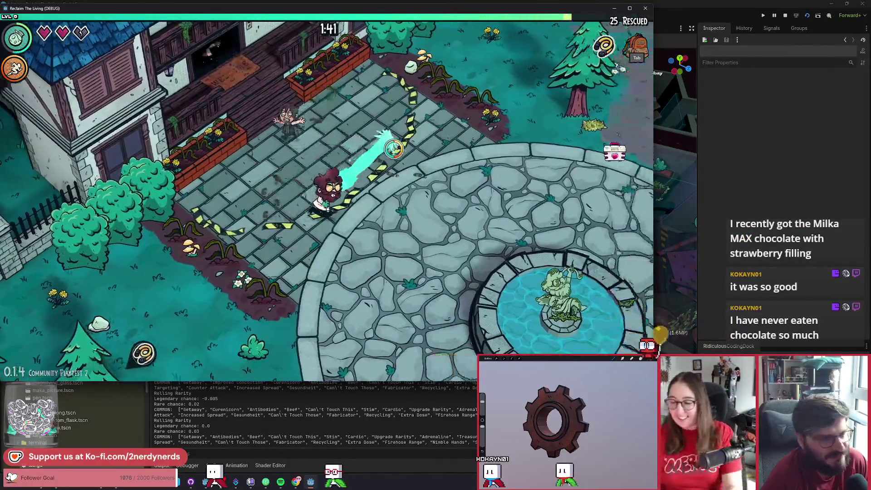
{"action": "key", "text": "d"}
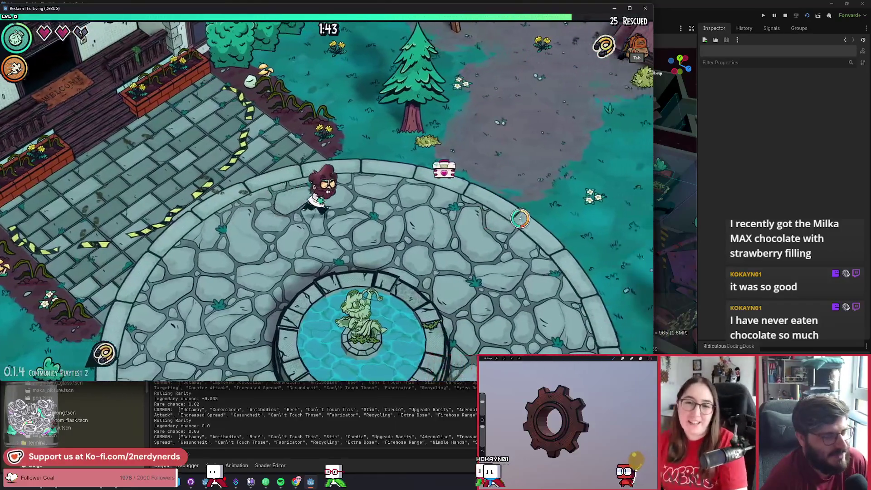
{"action": "key", "text": "a"}
{"action": "key", "text": "s"}
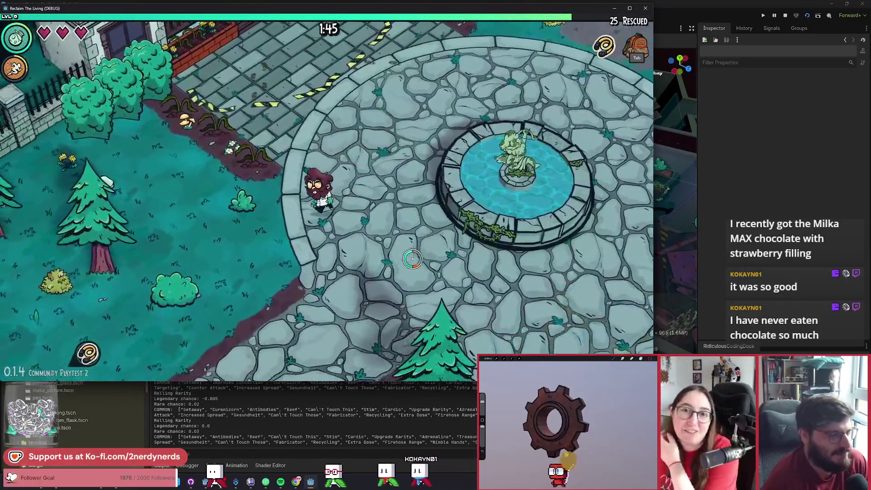
{"action": "key", "text": "a"}
{"action": "key", "text": "s"}
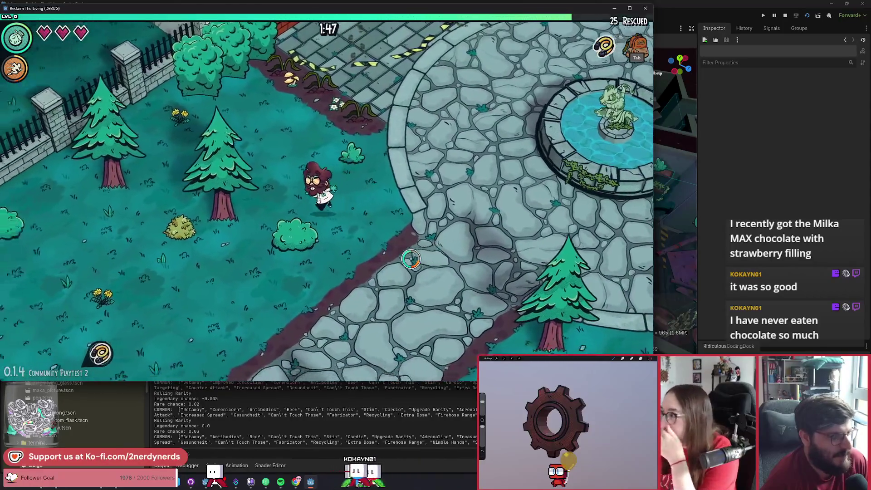
{"action": "key", "text": "a"}
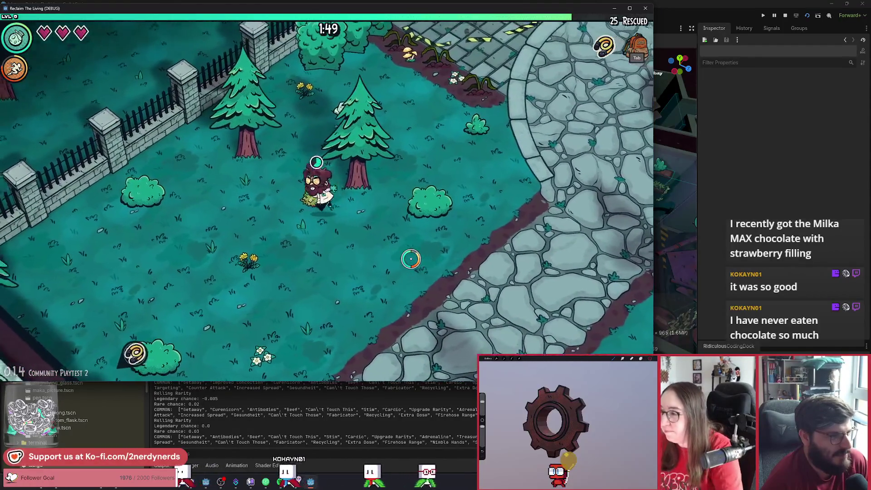
{"action": "key", "text": "s"}
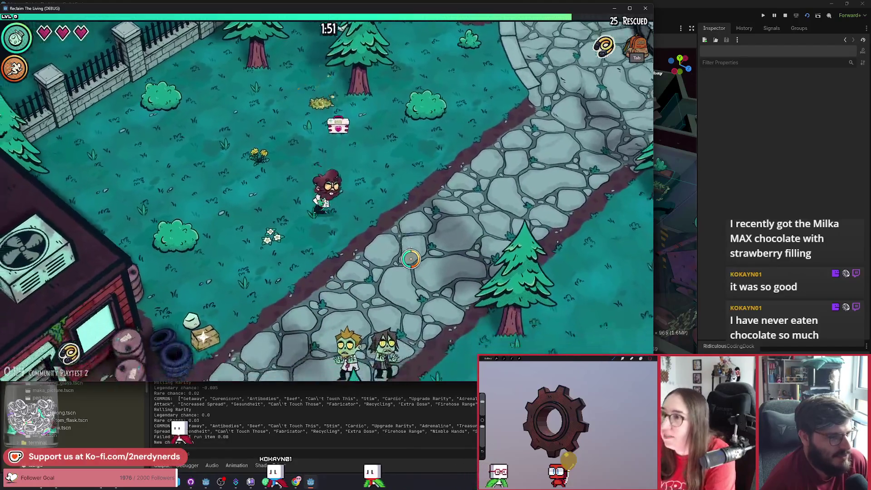
Step: Walk the stone path curing people until a virus mutation triggers
{"action": "key", "text": "w"}
{"action": "key", "text": "d"}
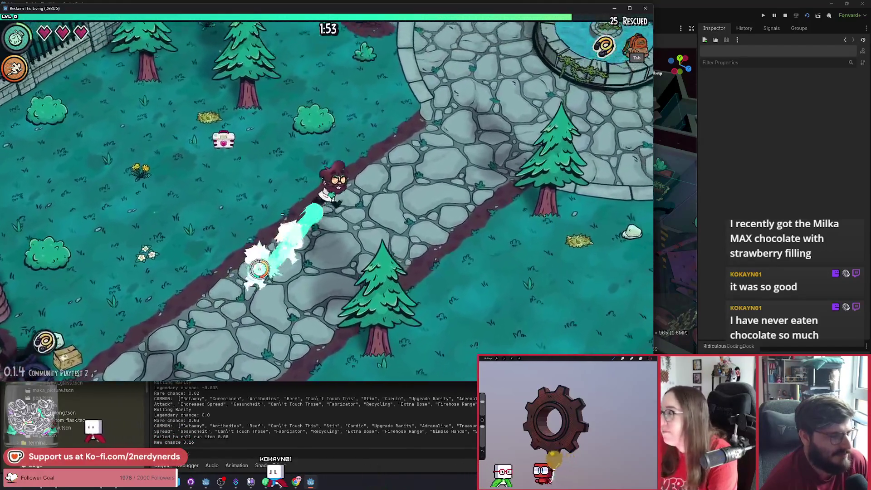
{"action": "key", "text": "s"}
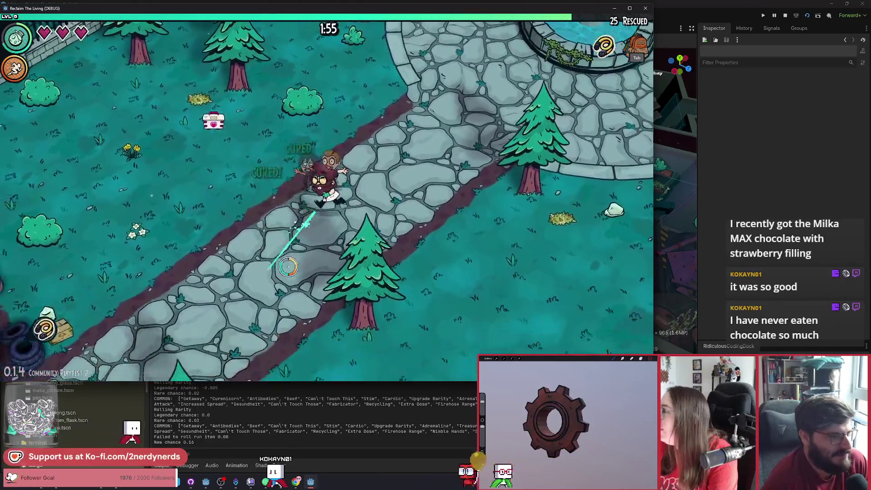
{"action": "key", "text": "s"}
{"action": "key", "text": "a"}
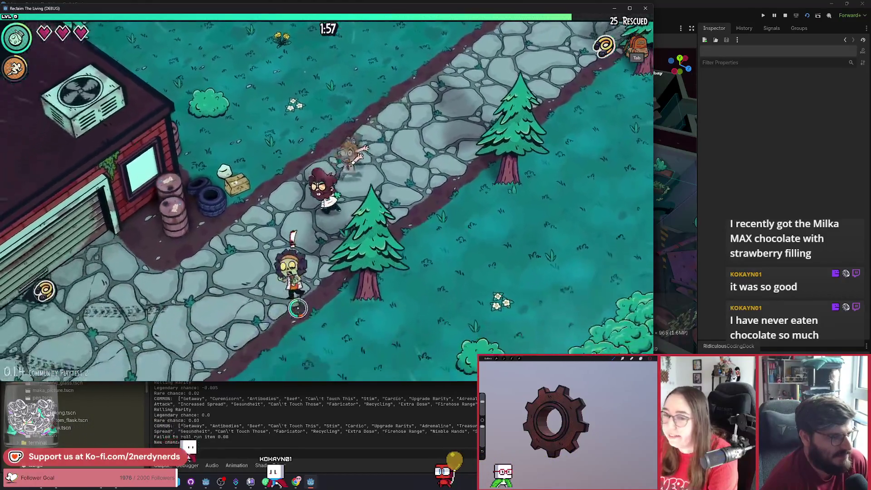
{"action": "key", "text": "w"}
{"action": "key", "text": "d"}
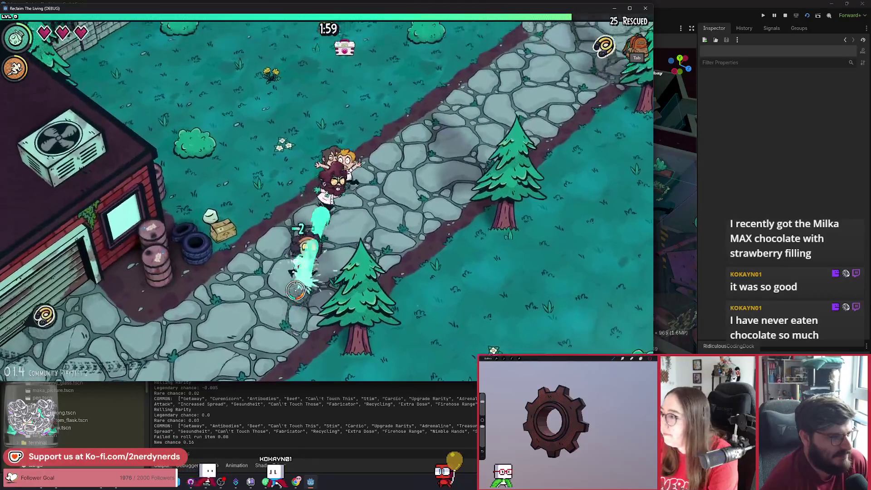
{"action": "key", "text": "s"}
{"action": "key", "text": "a"}
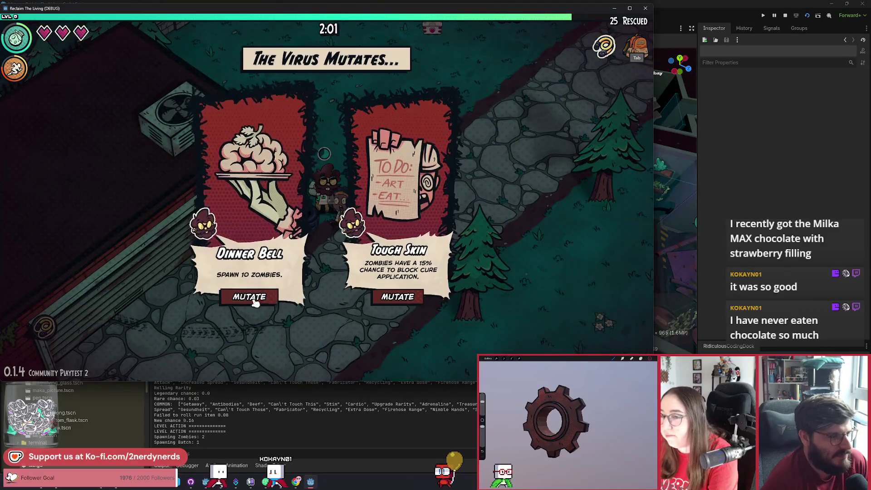
Step: Choose the Dinner Bell mutation and cure zombies on the way north to the survivors
{"action": "left_click", "coordinate": [254, 299]}
{"action": "key", "text": "s"}
{"action": "key", "text": "d"}
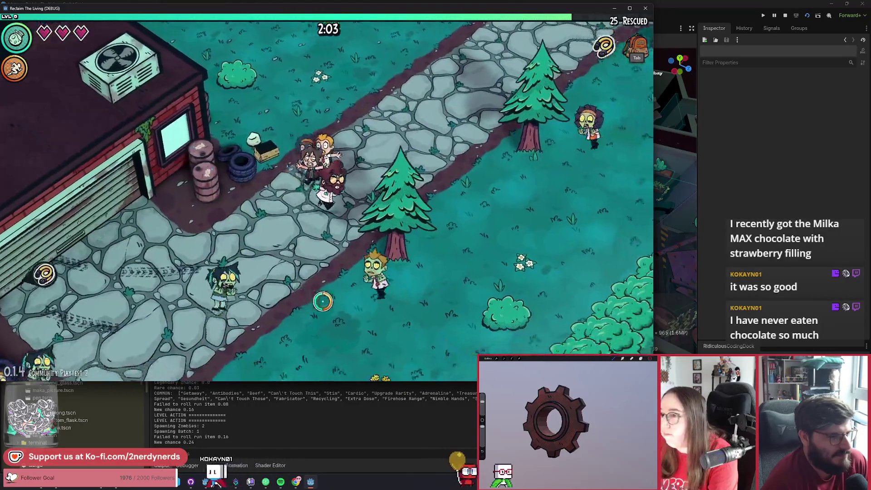
{"action": "key", "text": "w"}
{"action": "key", "text": "d"}
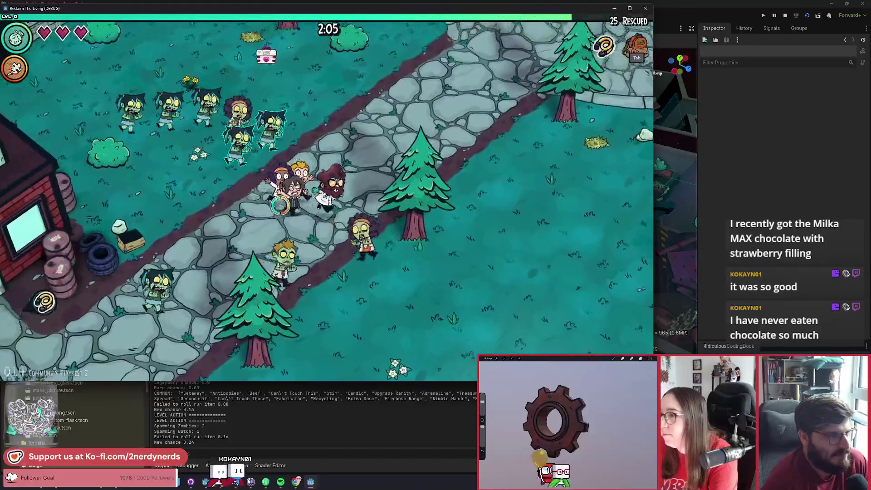
{"action": "key", "text": "w"}
{"action": "key", "text": "d"}
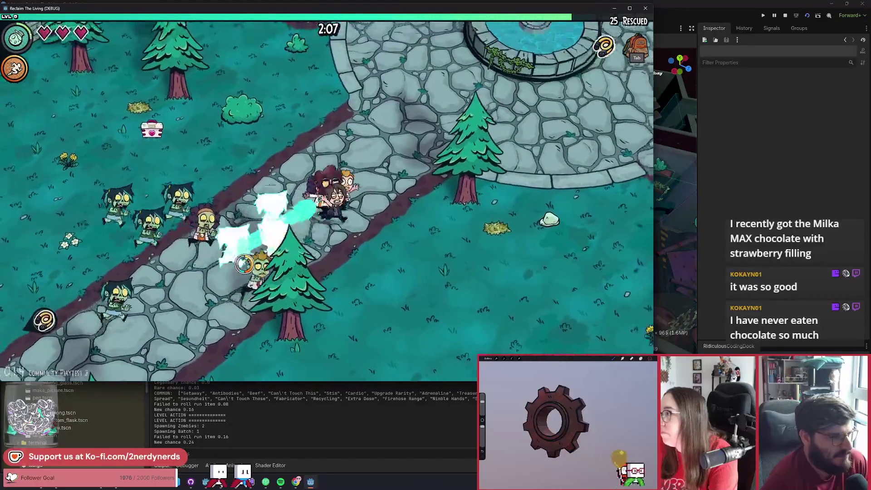
{"action": "key", "text": "w"}
{"action": "key", "text": "d"}
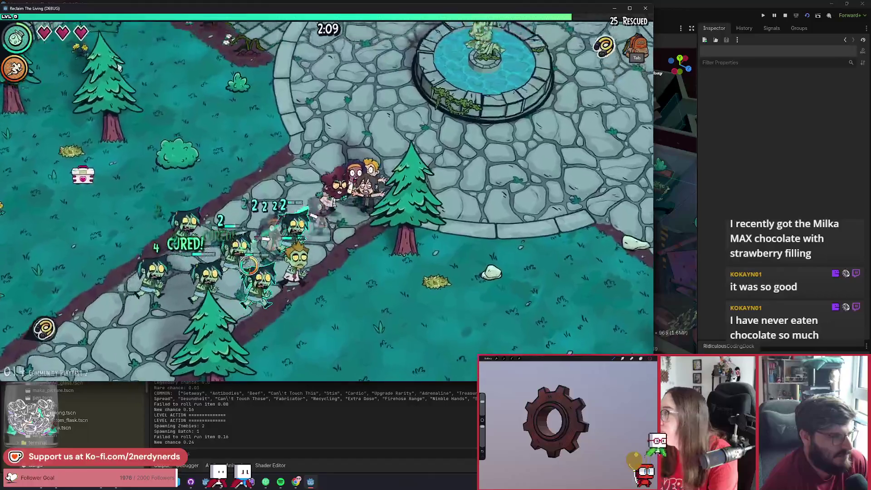
{"action": "key", "text": "w"}
{"action": "key", "text": "a"}
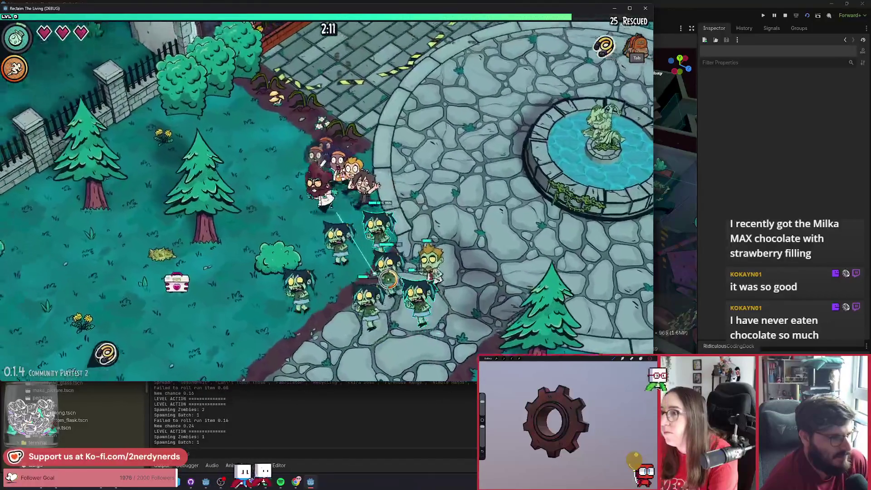
{"action": "key", "text": "w"}
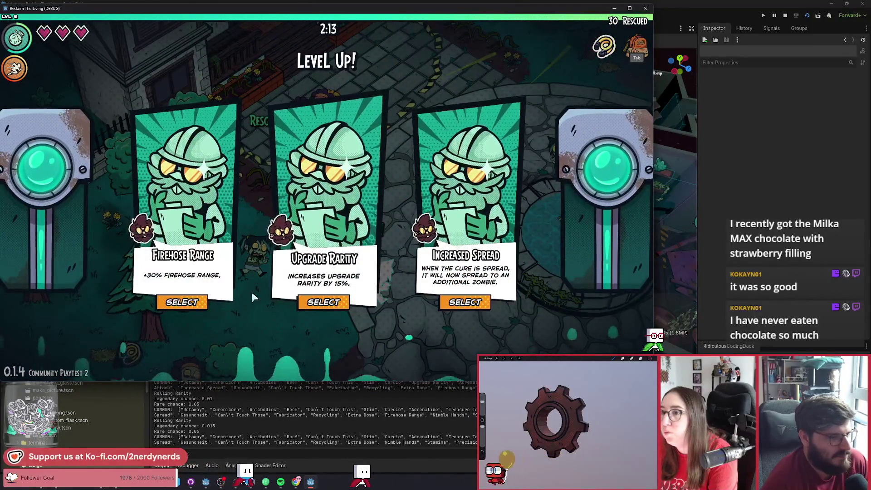
Step: Take the Upgrade Rarity upgrade and spray nearby zombies toward the picnic table
{"action": "left_click", "coordinate": [291, 300]}
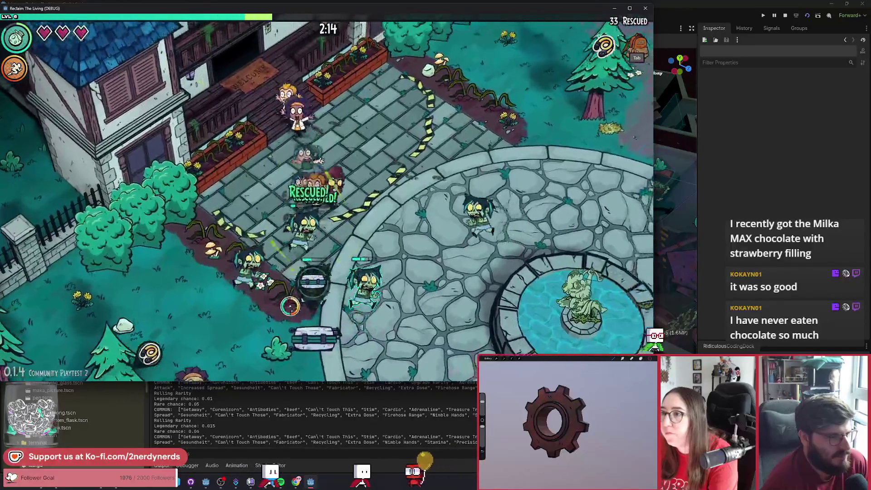
{"action": "key", "text": "w+d"}
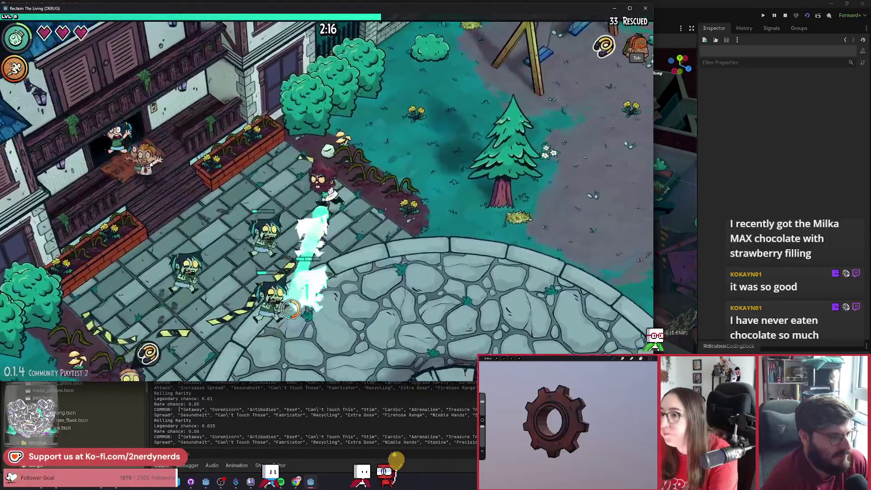
{"action": "key", "text": "w+d"}
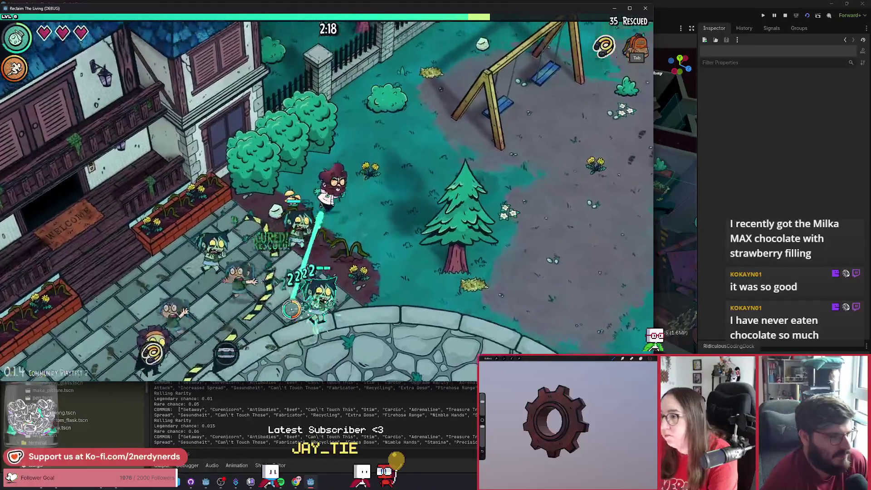
{"action": "key", "text": "s+d"}
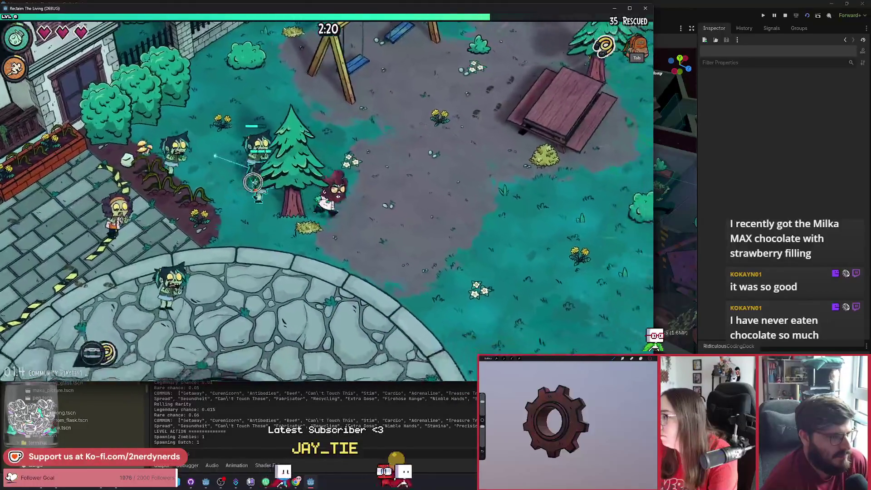
{"action": "key", "text": "d"}
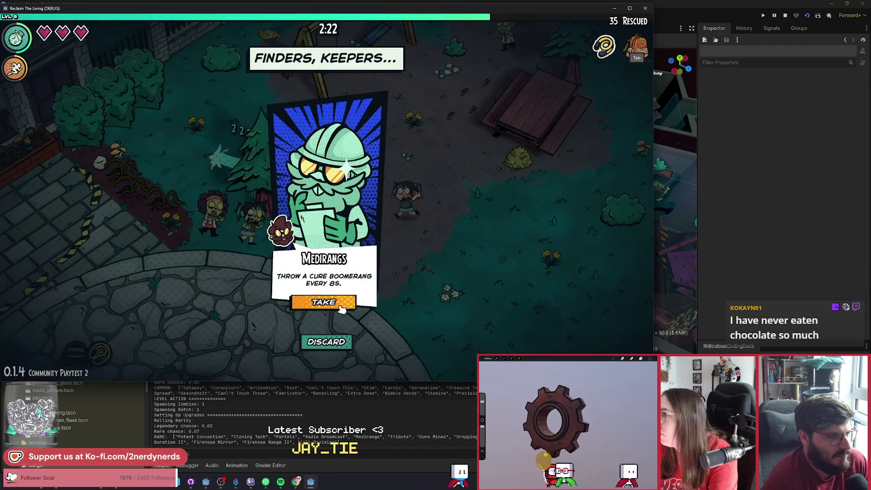
Step: Take Medirangs from the chest and head down-left past the fountain curing zombies
{"action": "left_click", "coordinate": [338, 309]}
{"action": "key", "text": "d"}
{"action": "key", "text": "s"}
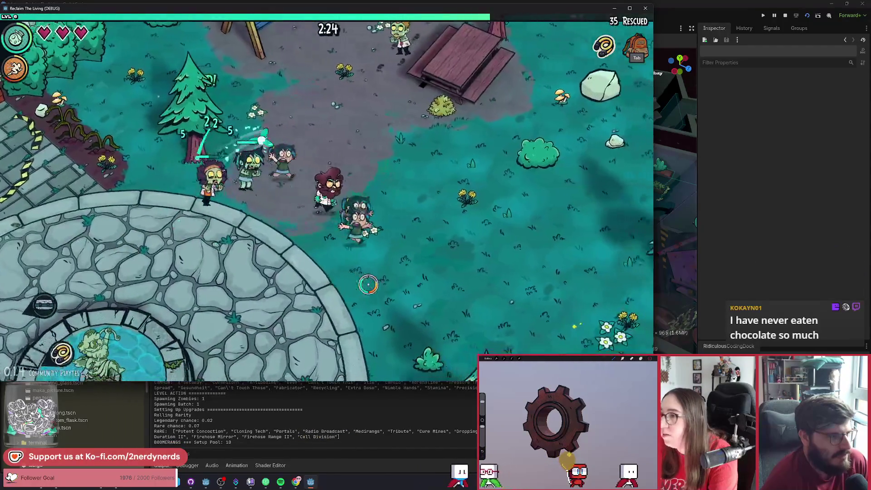
{"action": "key", "text": "s"}
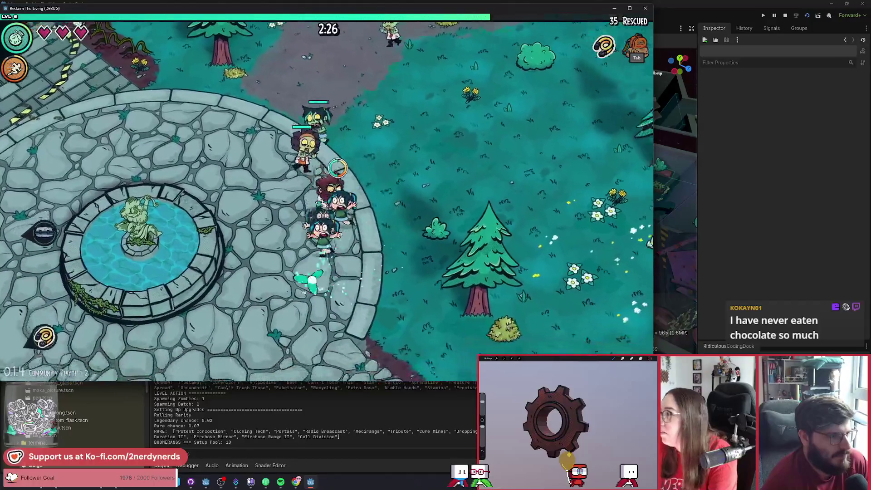
{"action": "key", "text": "s"}
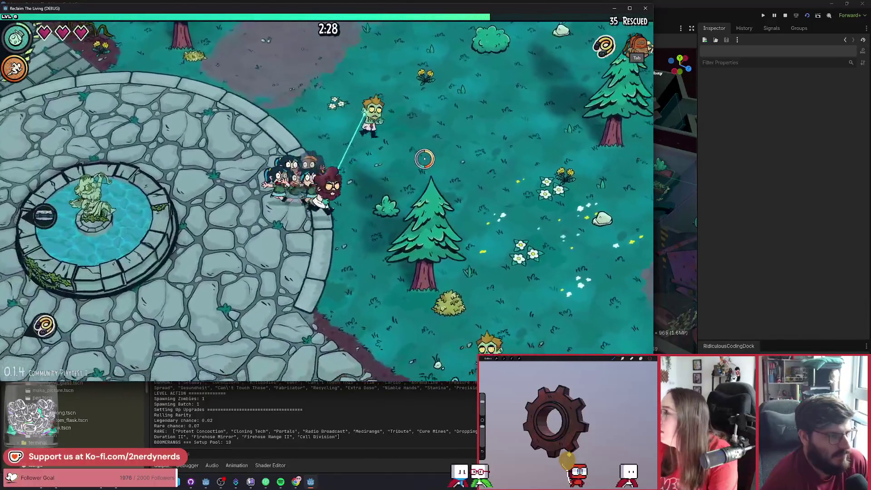
{"action": "key", "text": "s"}
{"action": "key", "text": "a"}
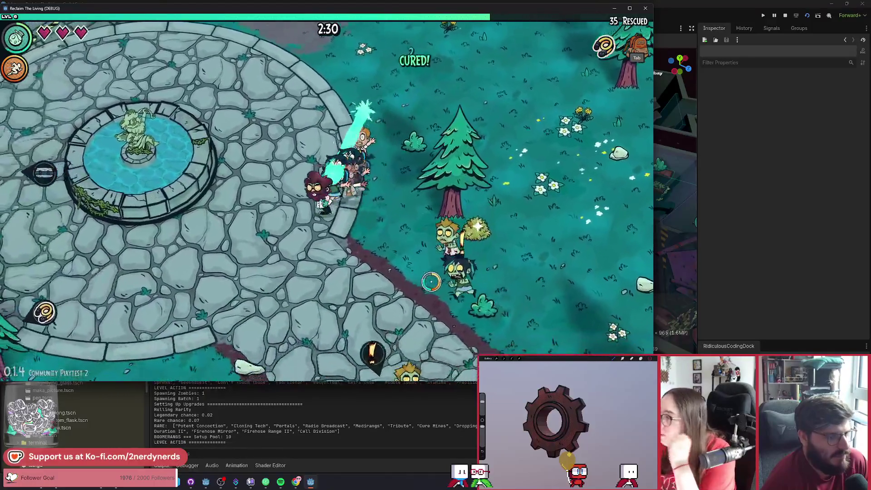
{"action": "key", "text": "a"}
{"action": "key", "text": "s"}
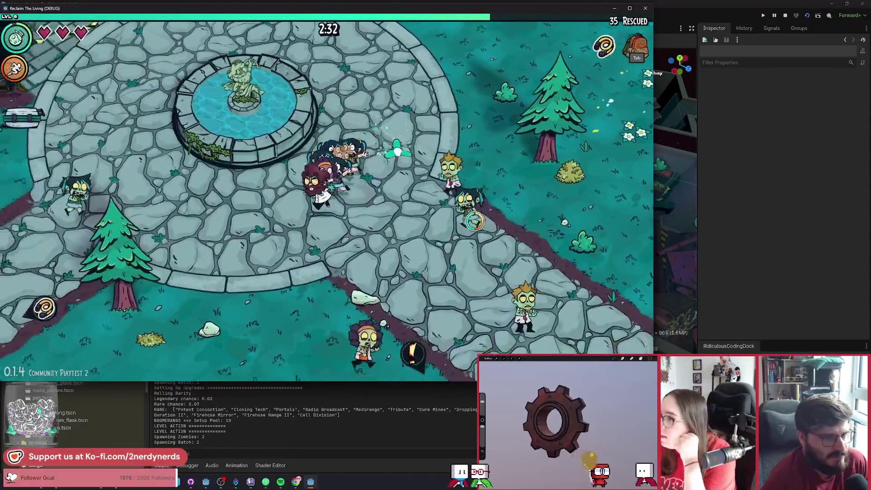
{"action": "key", "text": "a"}
{"action": "key", "text": "s"}
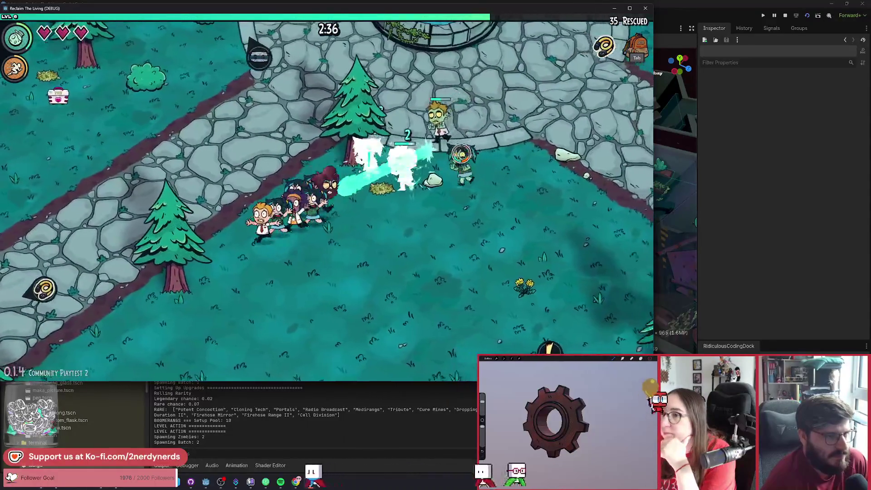
Step: Cure zombies along the path, then return to the fountain and open the chest
{"action": "key", "text": "s"}
{"action": "key", "text": "a"}
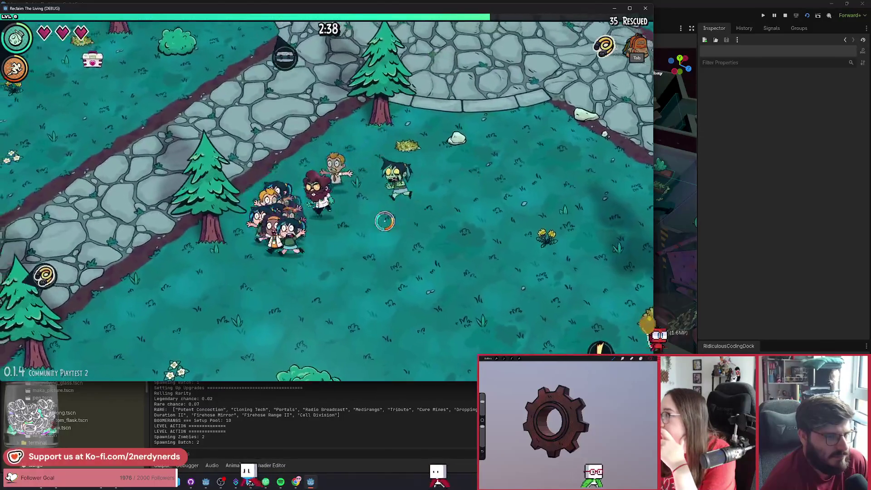
{"action": "key", "text": "w"}
{"action": "key", "text": "a"}
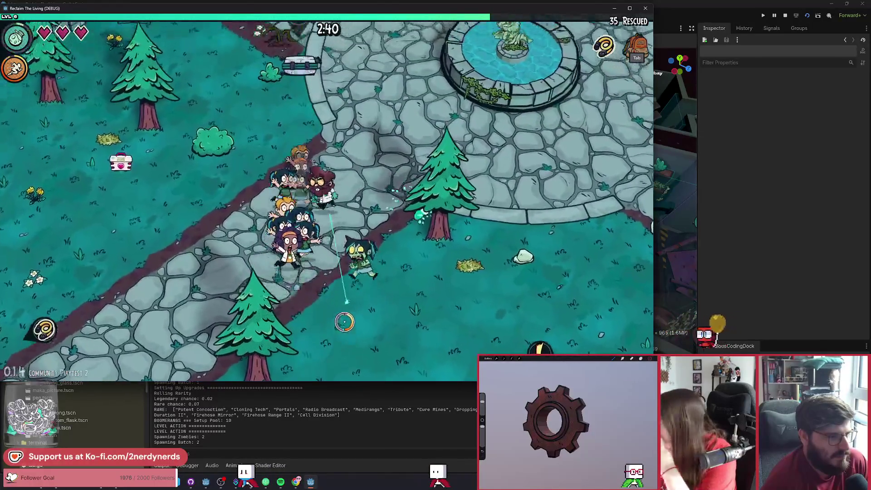
{"action": "key", "text": "w"}
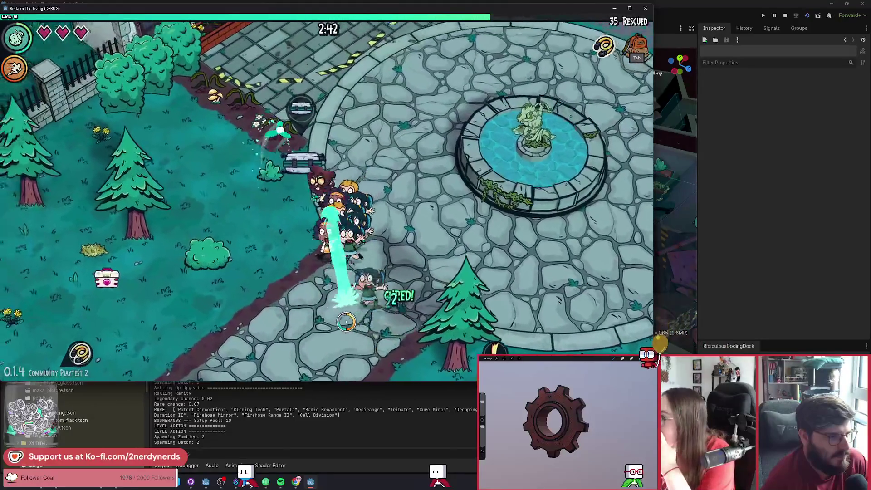
{"action": "key", "text": "w"}
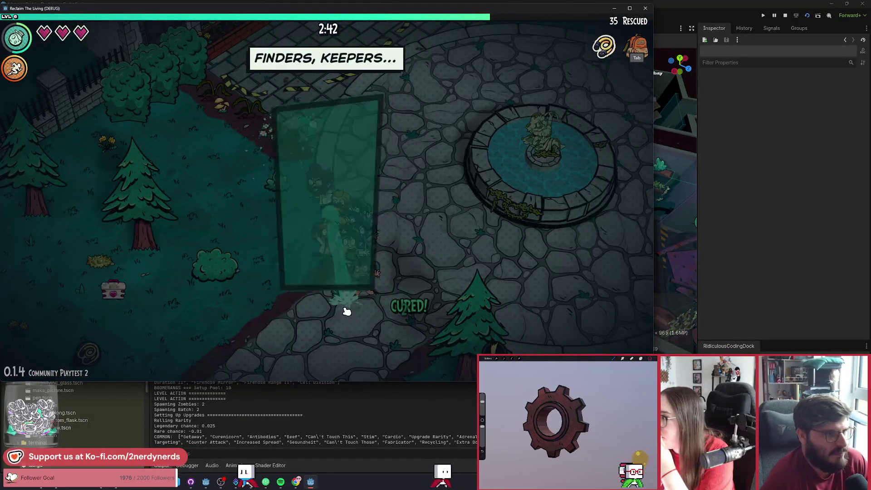
Step: Dismiss the found item card and head up-left to rescue another survivor
{"action": "left_click", "coordinate": [328, 337]}
{"action": "key", "text": "w"}
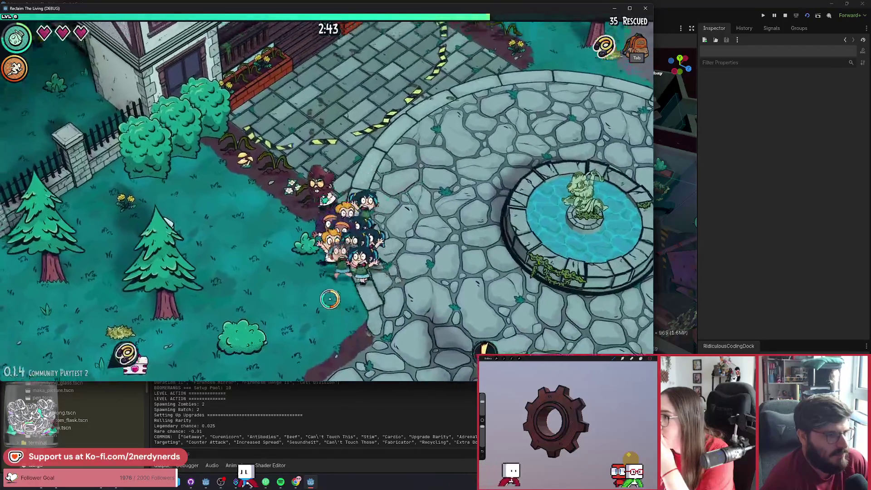
{"action": "key", "text": "w"}
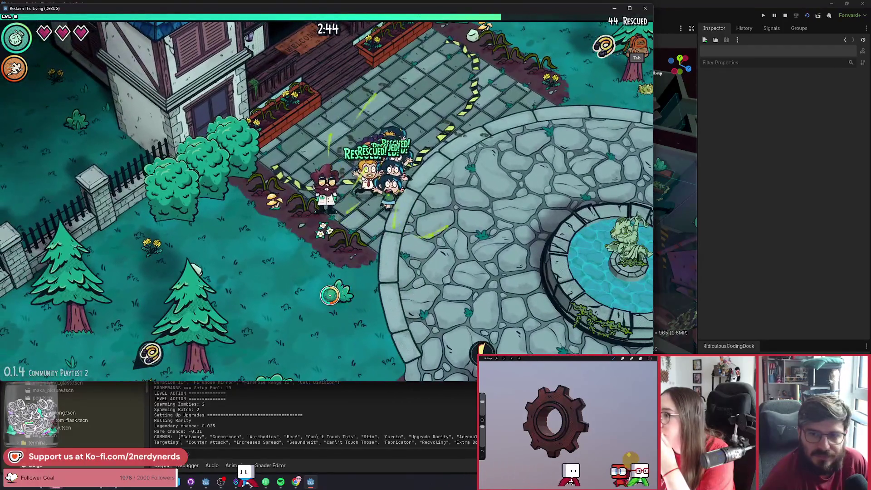
{"action": "key", "text": "w"}
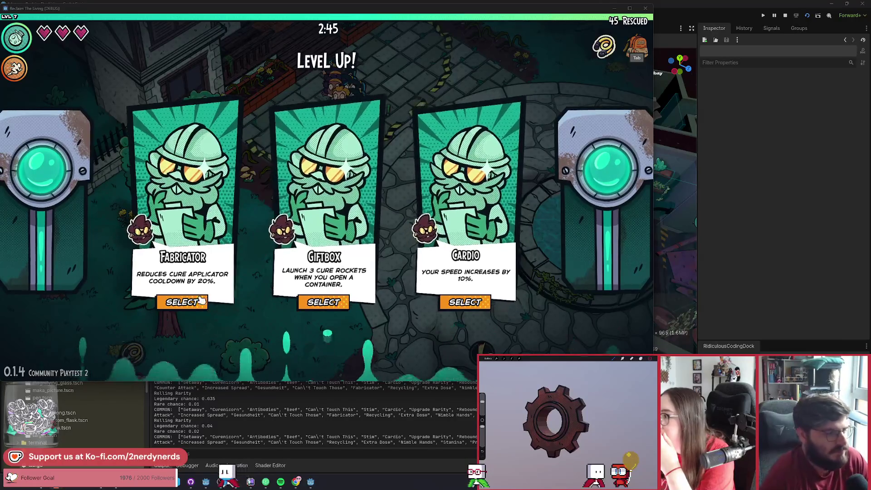
Step: Choose the Fabricator upgrade and follow the path down-left toward the brick building
{"action": "left_click", "coordinate": [179, 303]}
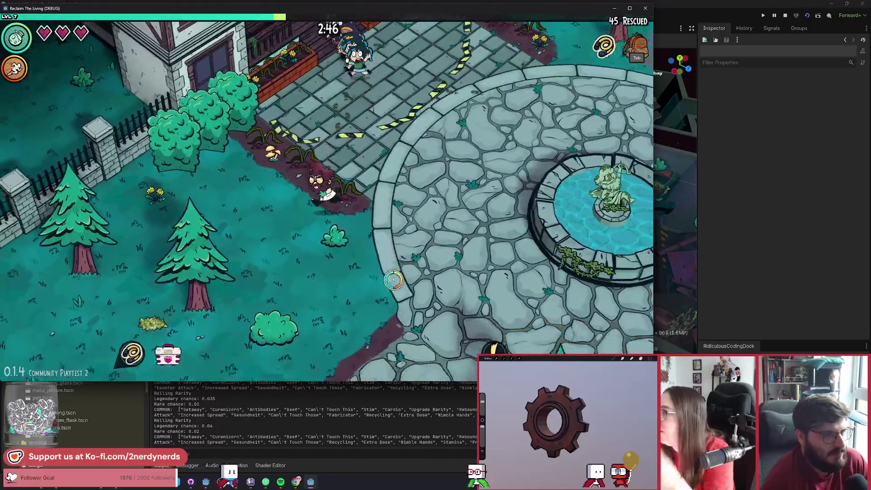
{"action": "key", "text": "a"}
{"action": "key", "text": "s"}
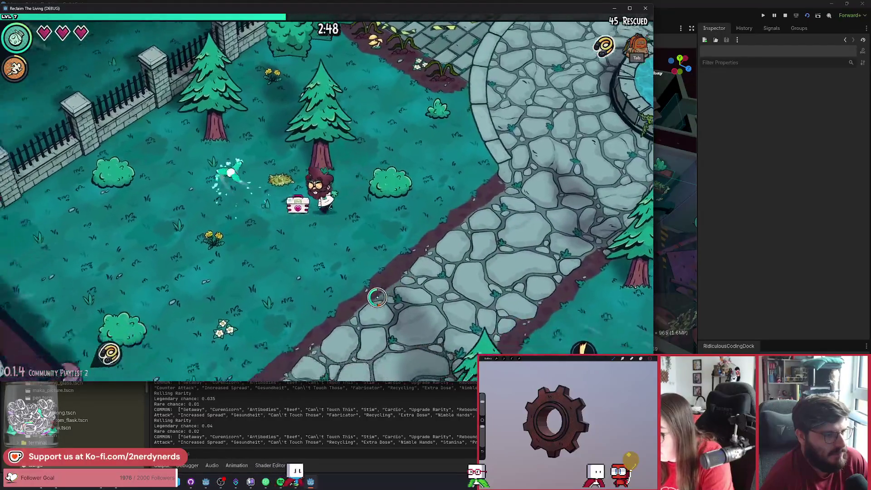
{"action": "key", "text": "a"}
{"action": "key", "text": "s"}
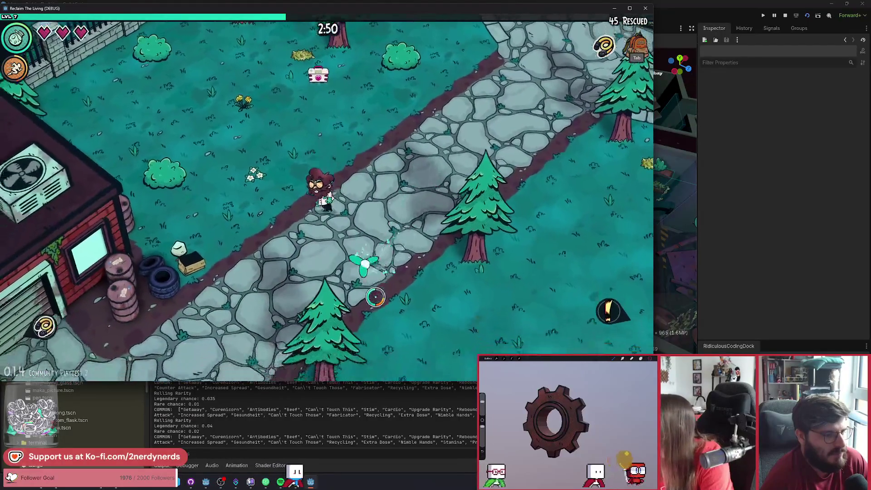
{"action": "key", "text": "a"}
{"action": "key", "text": "s"}
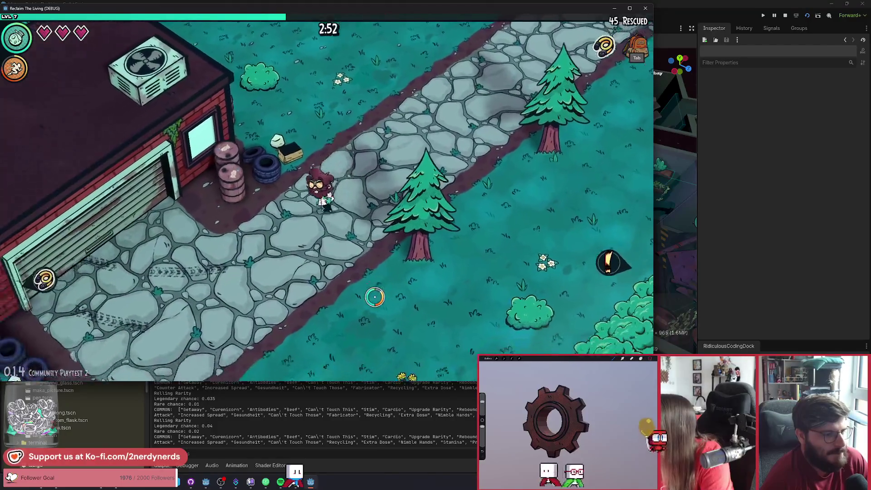
{"action": "key", "text": "a"}
{"action": "key", "text": "s"}
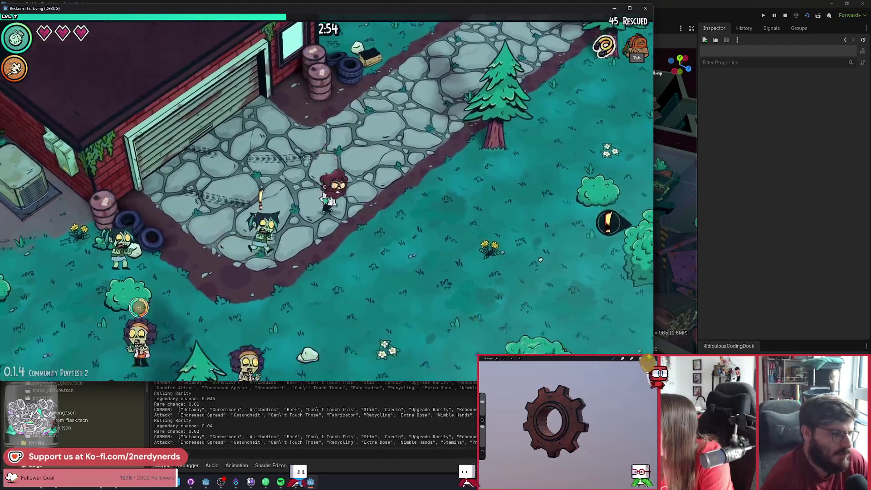
Step: Cure the zombie groups on the grass and near the generator
{"action": "key", "text": "s"}
{"action": "key", "text": "d"}
{"action": "key", "text": "s"}
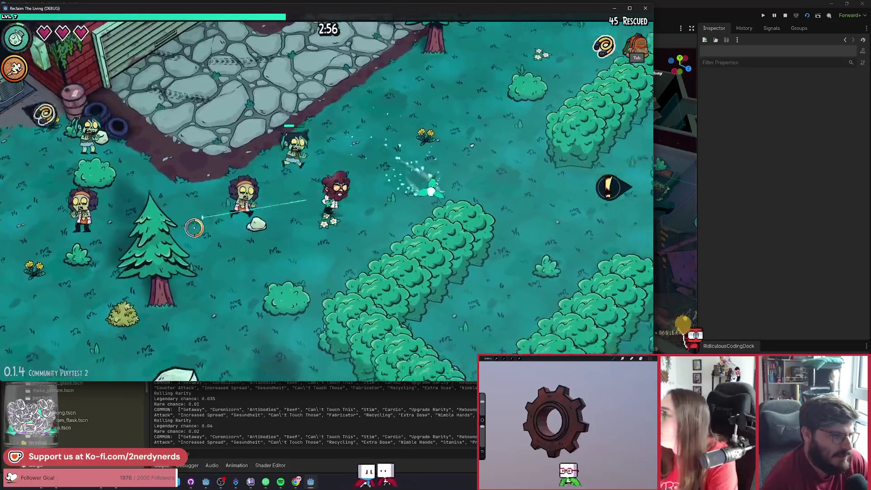
{"action": "key", "text": "w"}
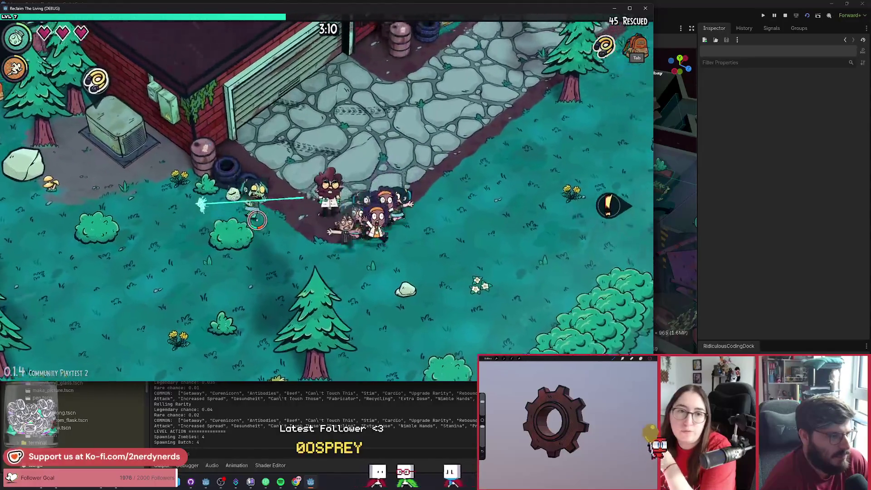
{"action": "key", "text": "a"}
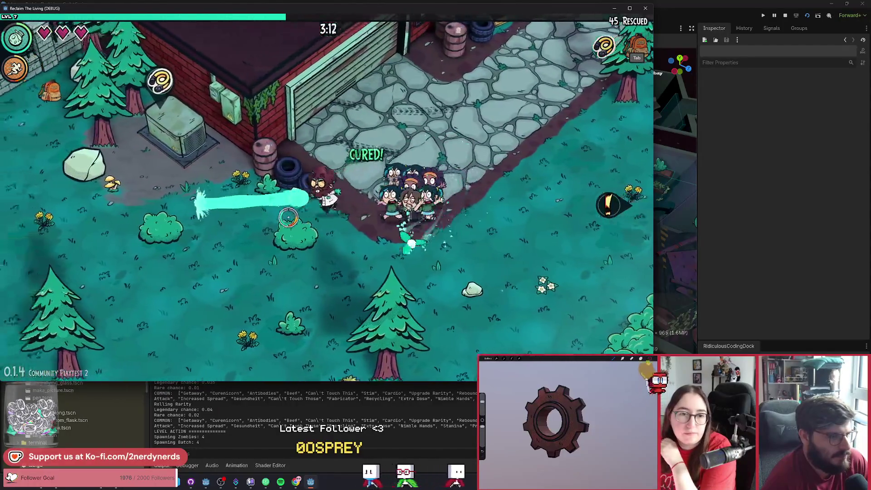
{"action": "key", "text": "w"}
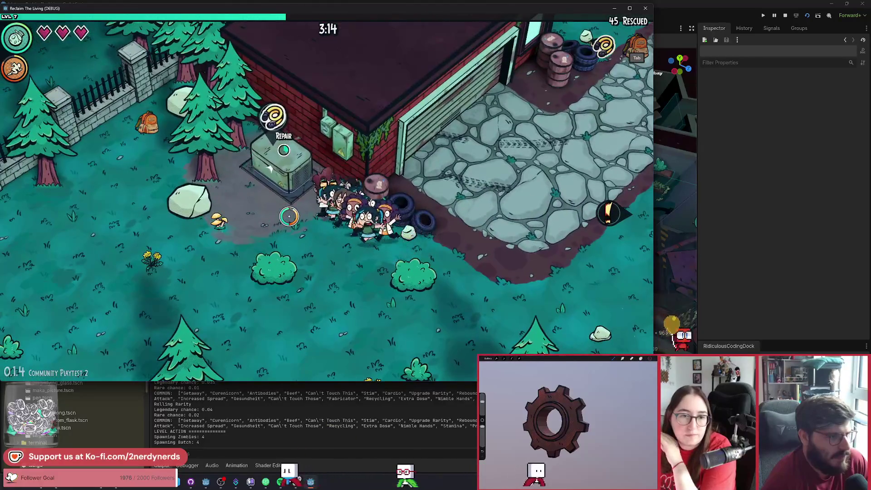
Step: Lead survivors into the building, then enter the garage and take the Stamina upgrade
{"action": "key", "text": "s+d"}
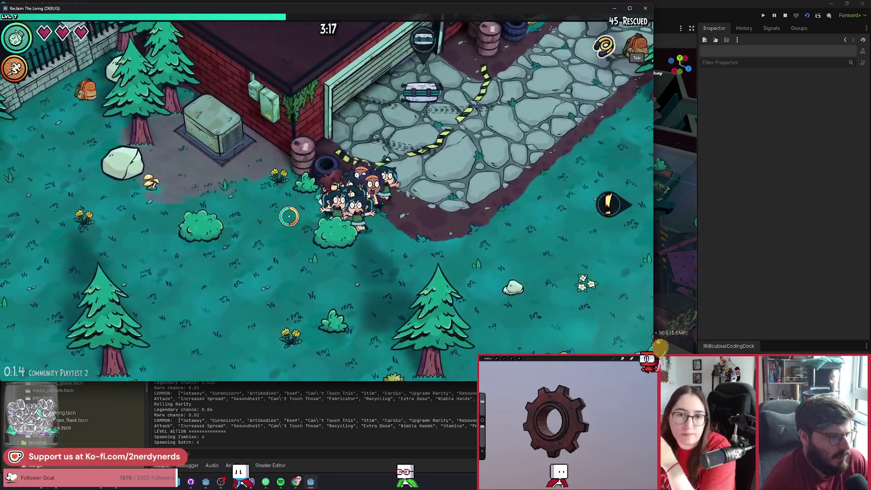
{"action": "key", "text": "a"}
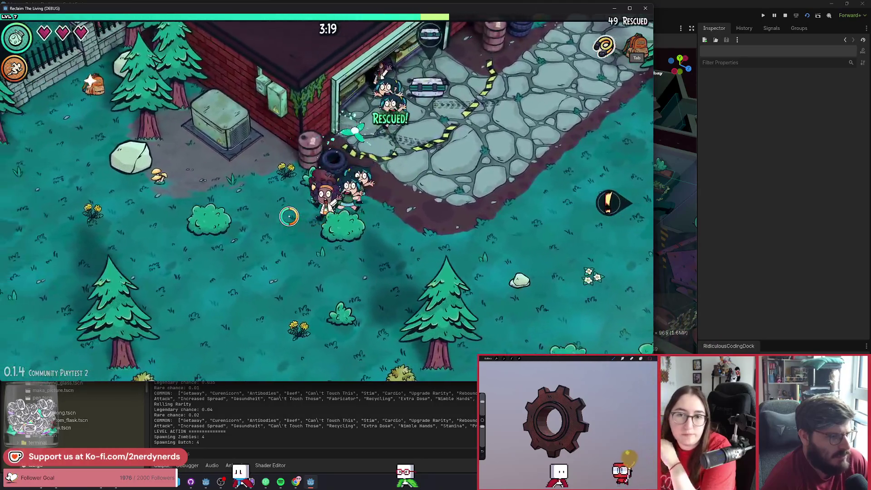
{"action": "key", "text": "w+d"}
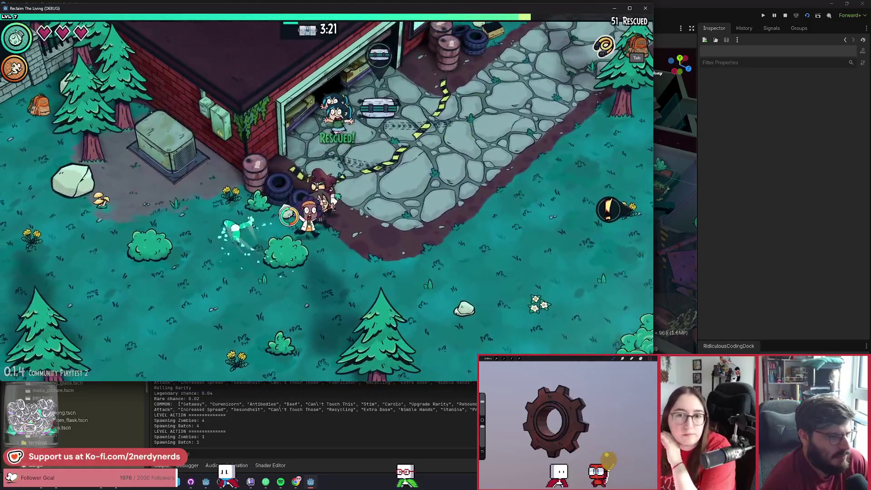
{"action": "key", "text": "a+s"}
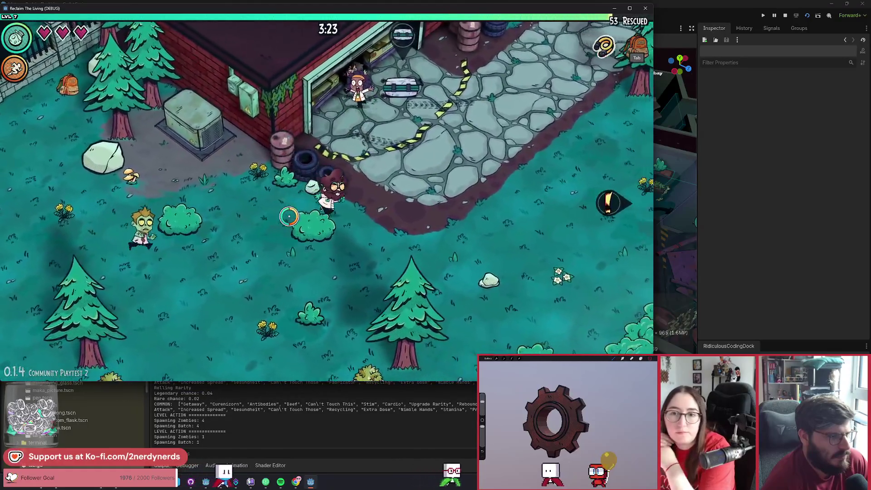
{"action": "key", "text": "w+d"}
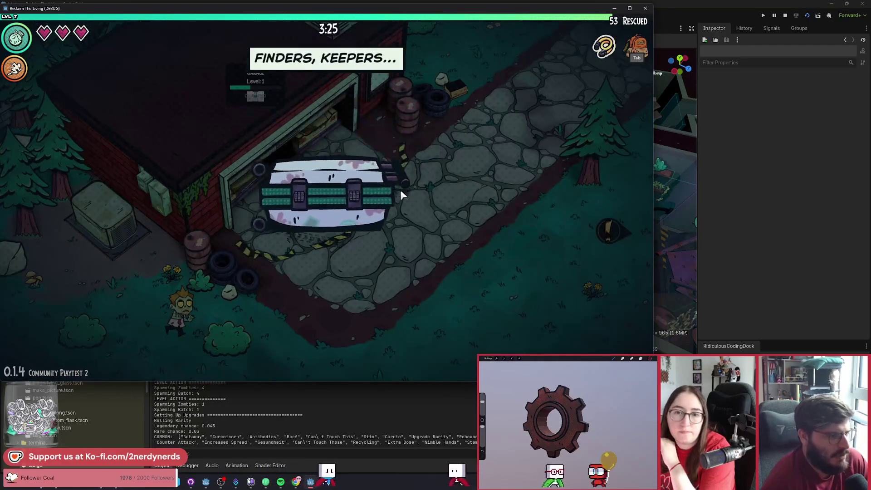
{"action": "left_click", "coordinate": [345, 273]}
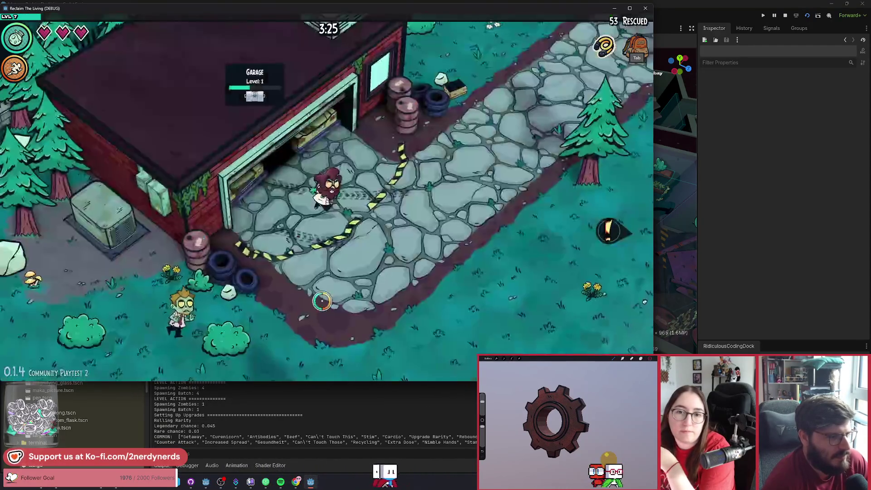
Step: Cross the field toward the pine and choose the Field Day mutation
{"action": "key", "text": "s+d"}
{"action": "key", "text": "d"}
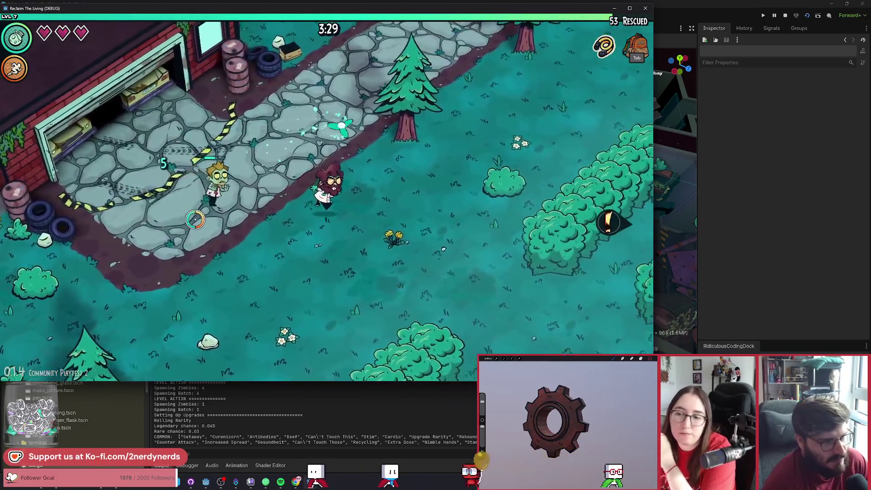
{"action": "key", "text": "w+d"}
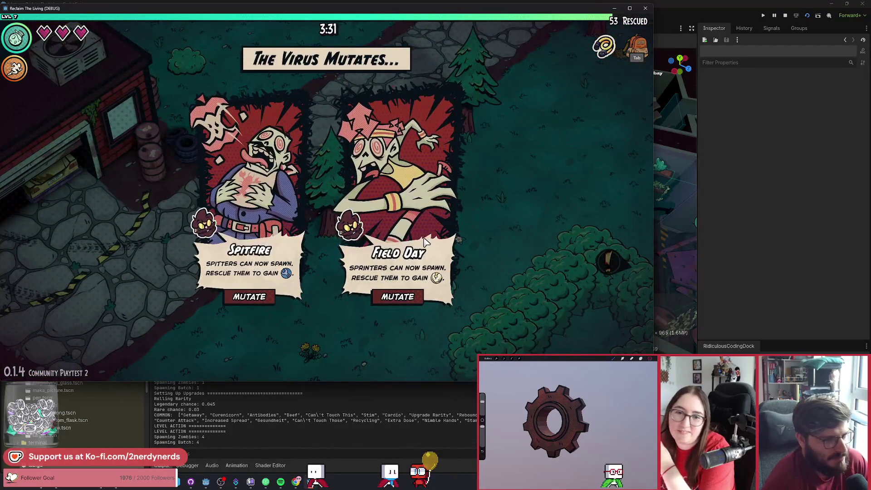
{"action": "left_click", "coordinate": [397, 296]}
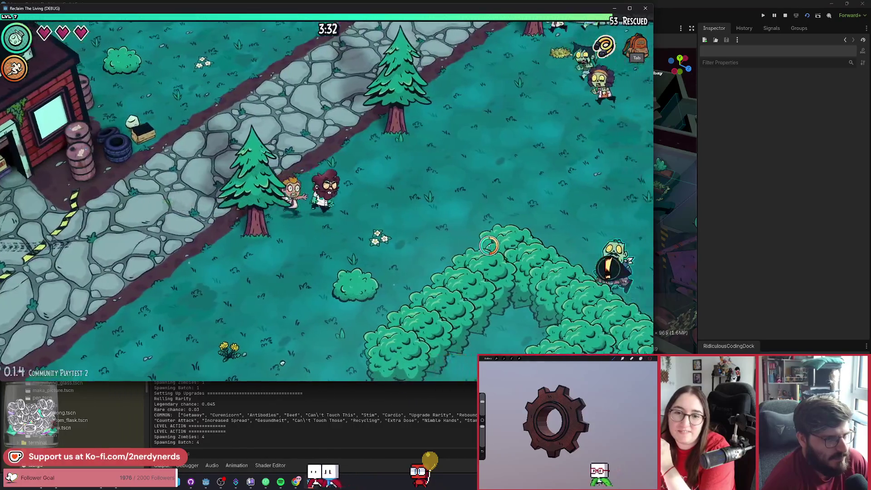
Step: Cure the approaching zombies around the field and path, ending at the chest
{"action": "key", "text": "s+d"}
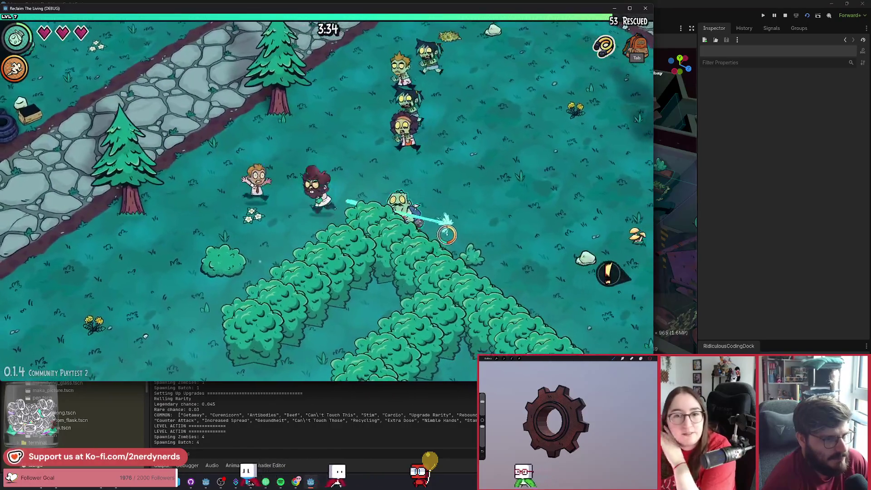
{"action": "key", "text": "w+a"}
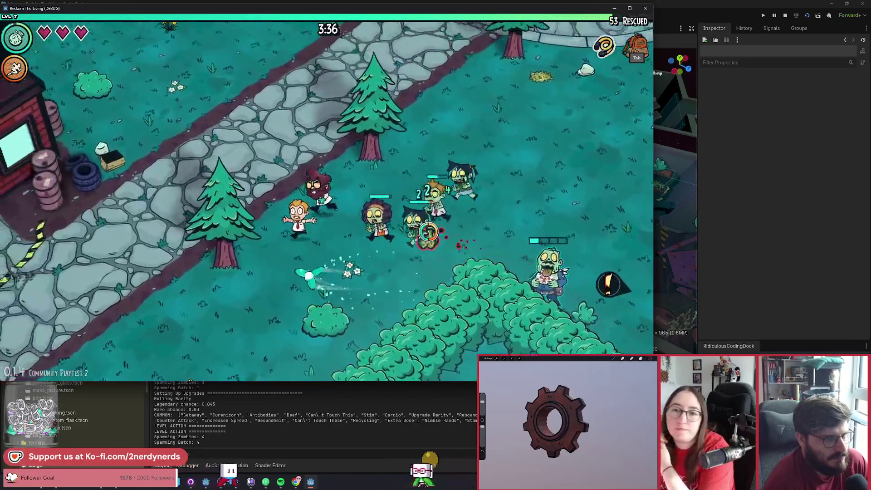
{"action": "key", "text": "w"}
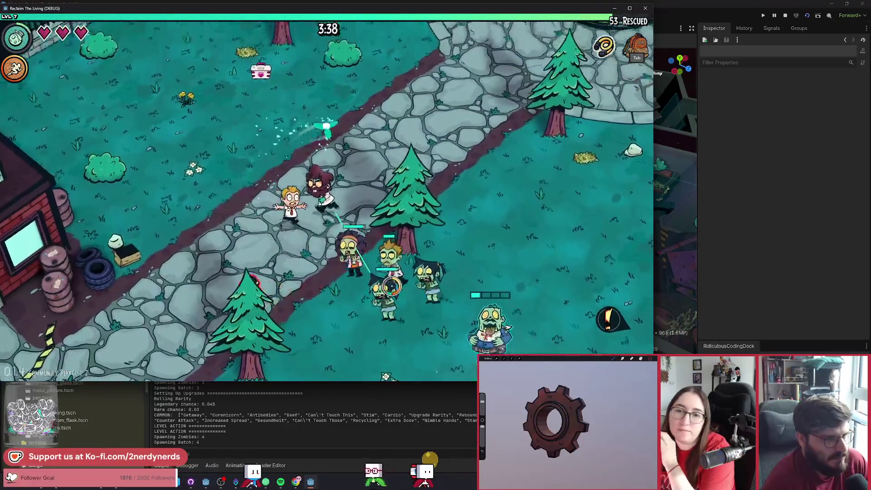
{"action": "key", "text": "w+d"}
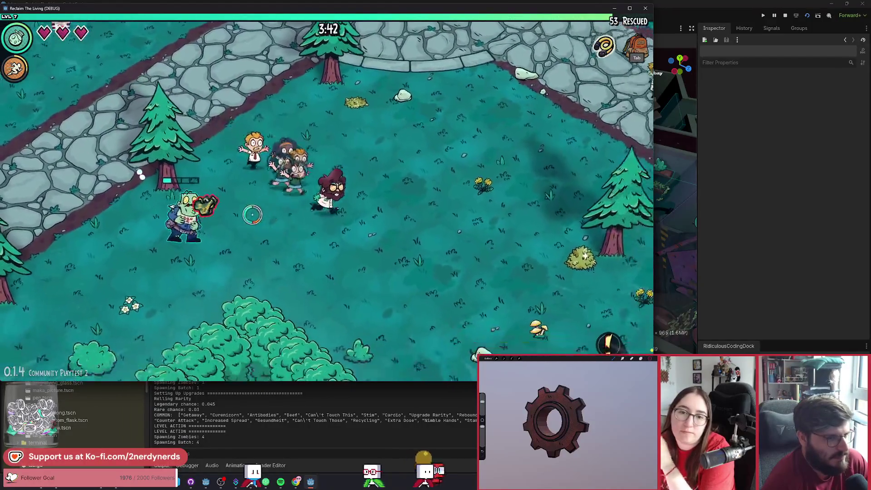
{"action": "key", "text": "s+a"}
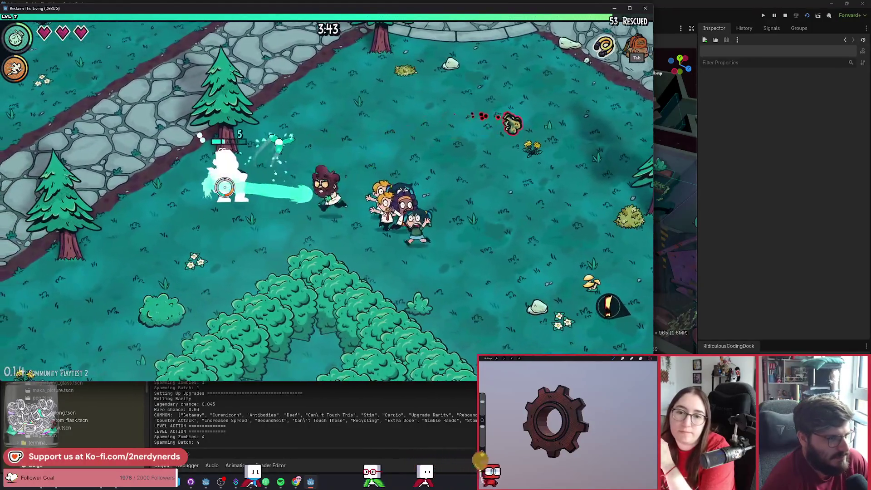
{"action": "key", "text": "a"}
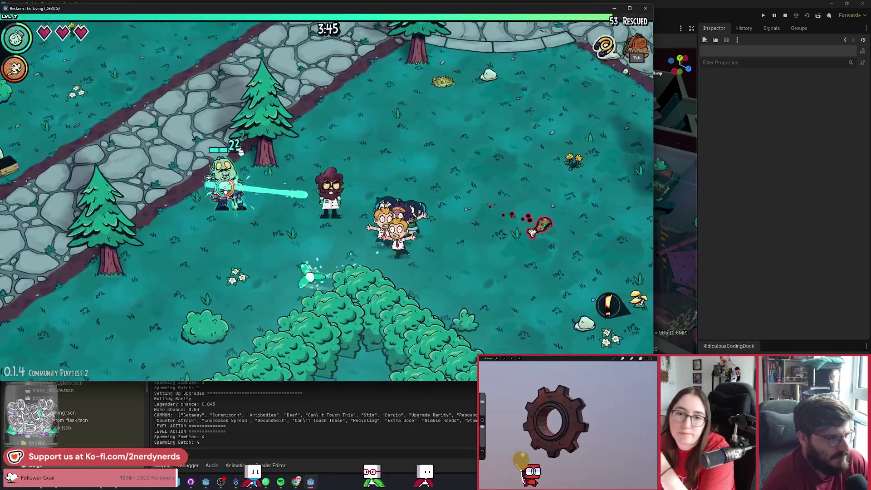
{"action": "key", "text": "s+a"}
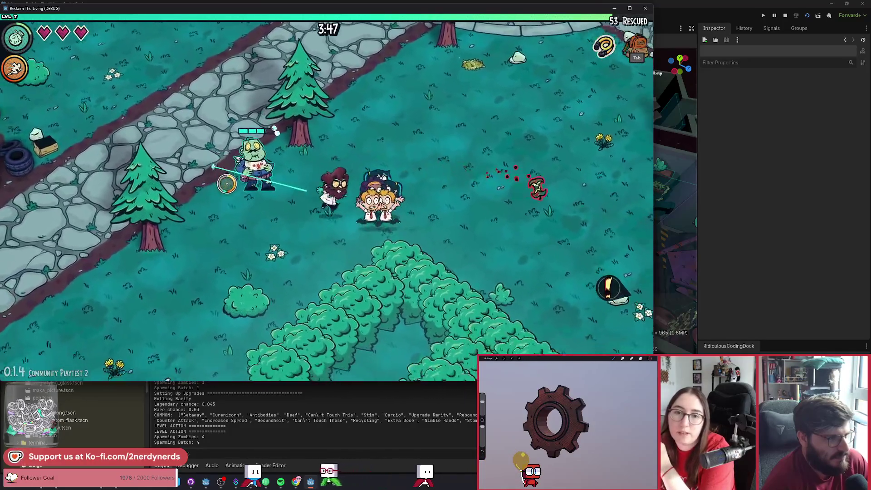
{"action": "key", "text": "w"}
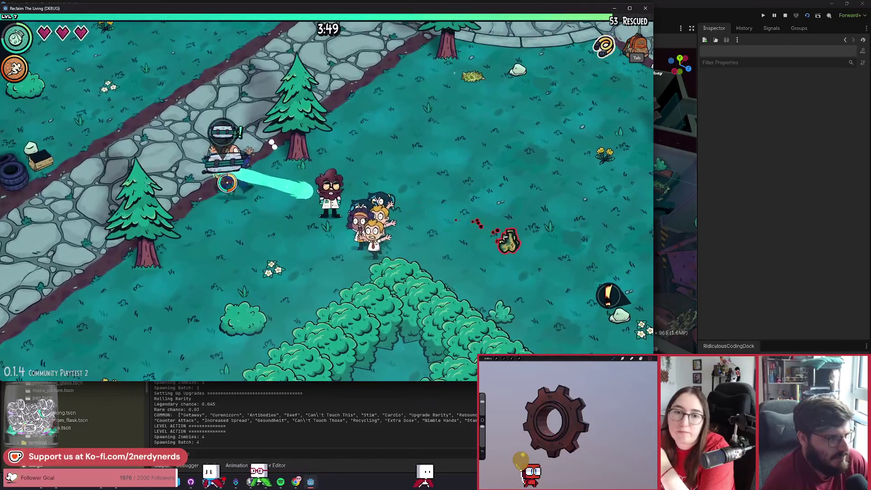
{"action": "key", "text": "w+a"}
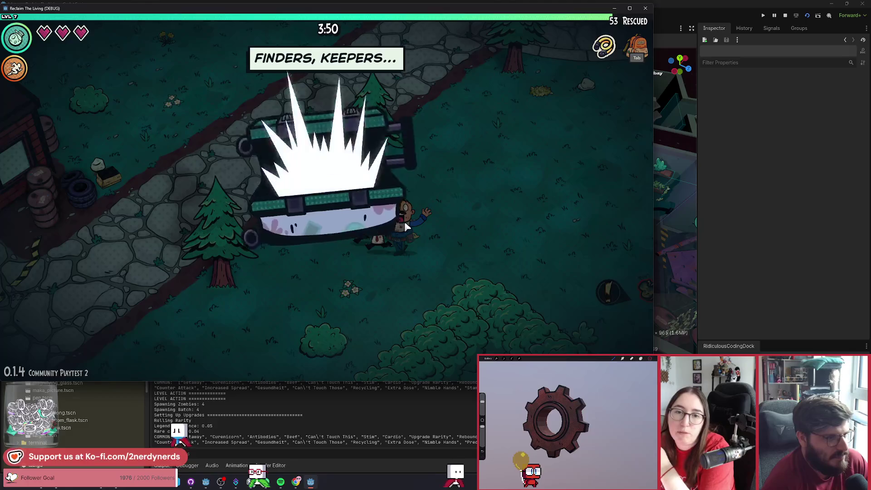
Step: Take Nimble Hands from the chest and lead the survivor group right and back, curing zombies
{"action": "left_click", "coordinate": [322, 301]}
{"action": "key", "text": "d"}
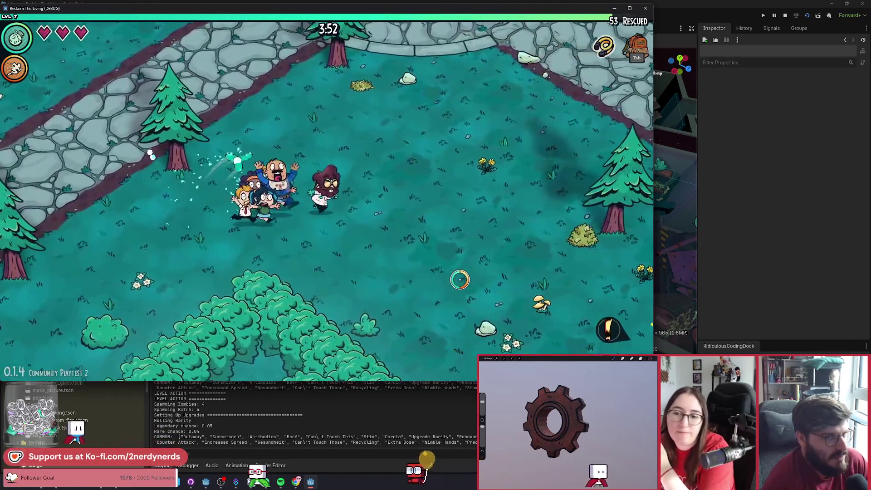
{"action": "key", "text": "d"}
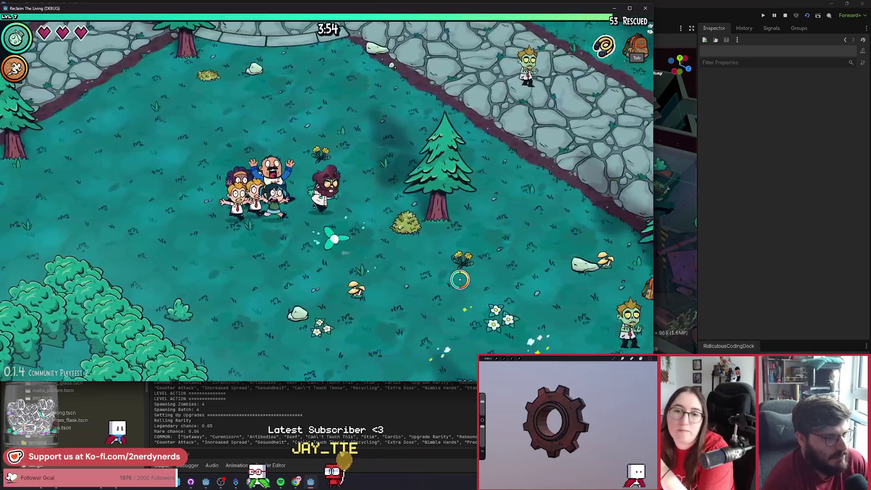
{"action": "key", "text": "d"}
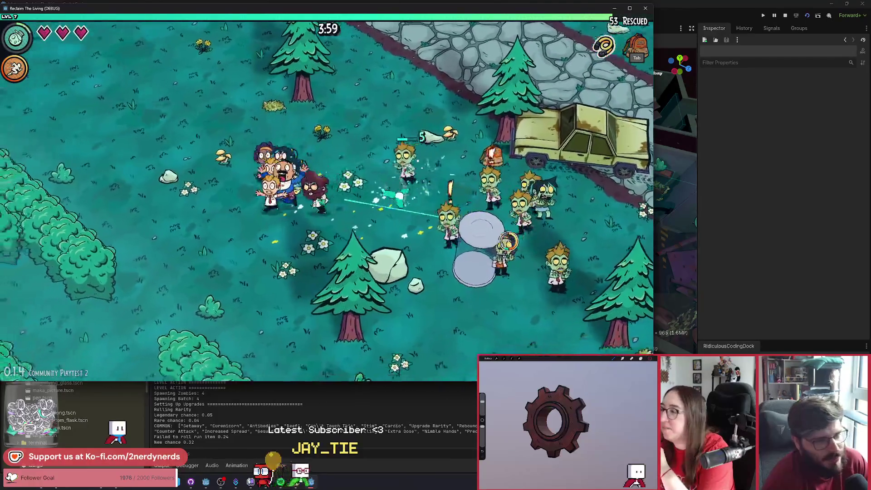
{"action": "key", "text": "a"}
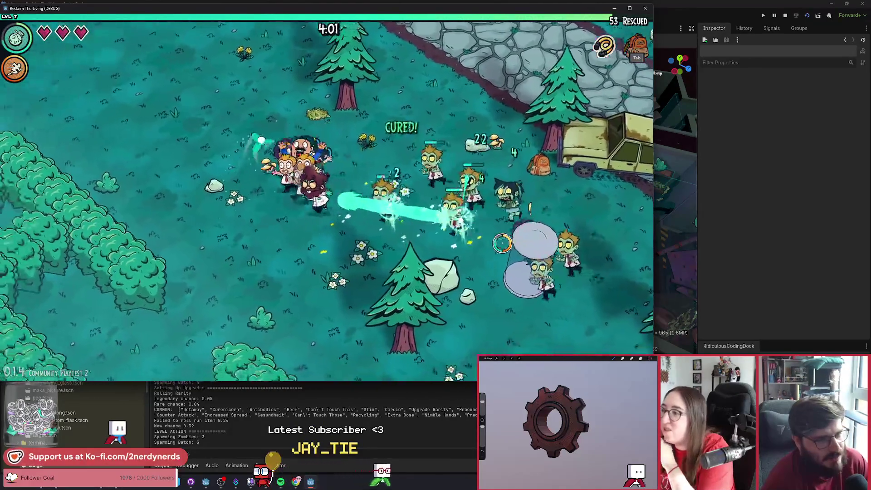
{"action": "key", "text": "a"}
{"action": "key", "text": "w"}
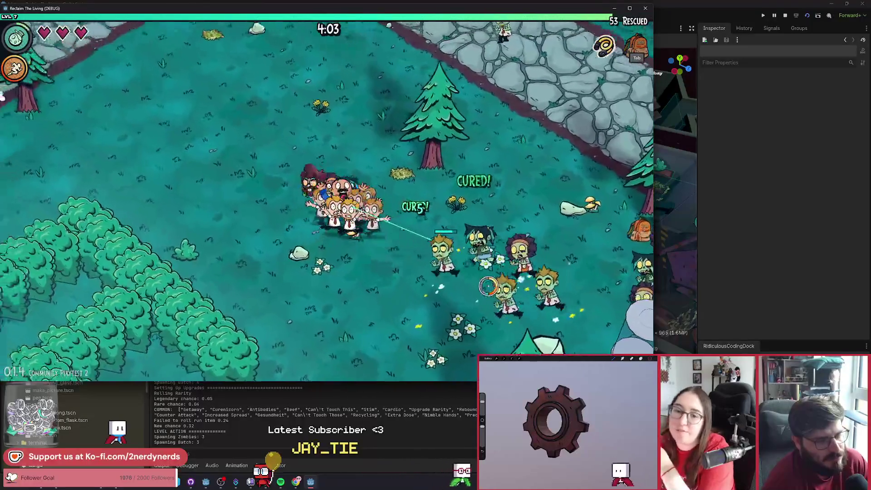
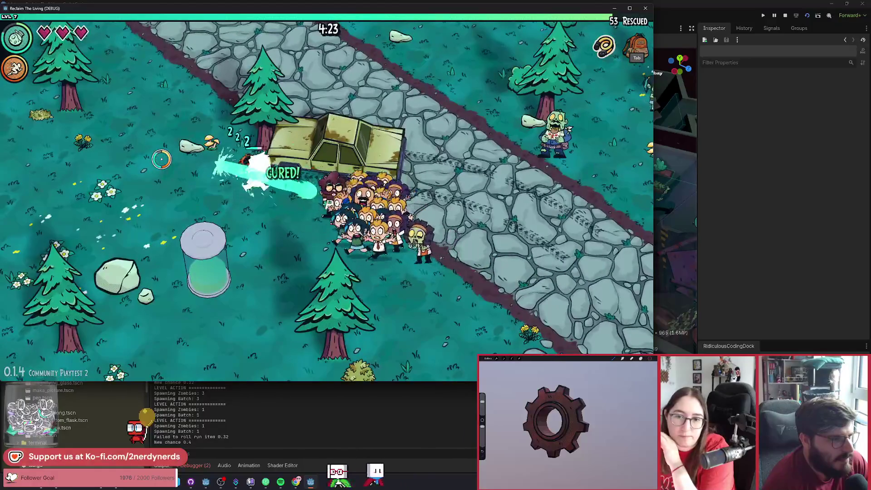
Step: Steer the survivor crowd left through the forest toward the red garage, raising Rescued from 53 to 56
{"action": "key", "text": "a"}
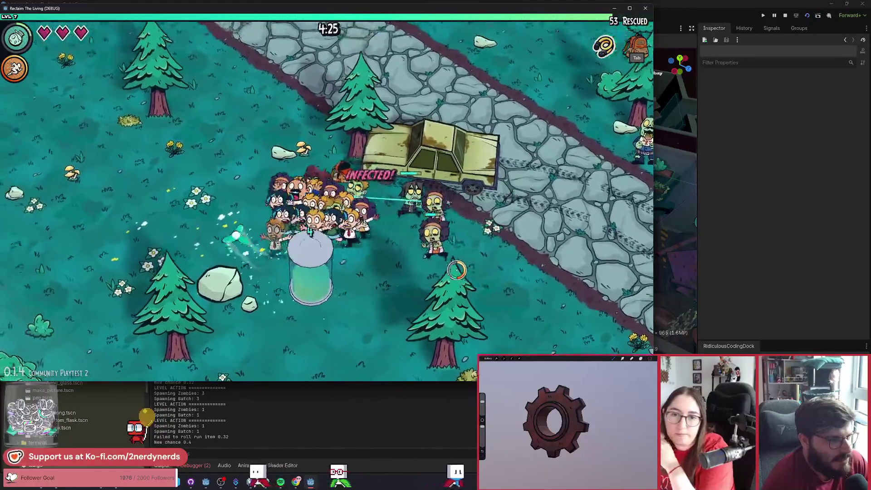
{"action": "key", "text": "a"}
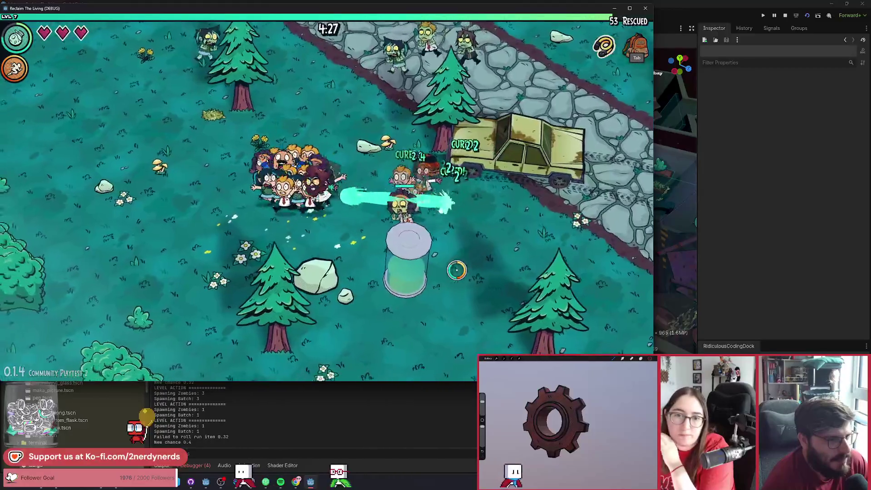
{"action": "key", "text": "a"}
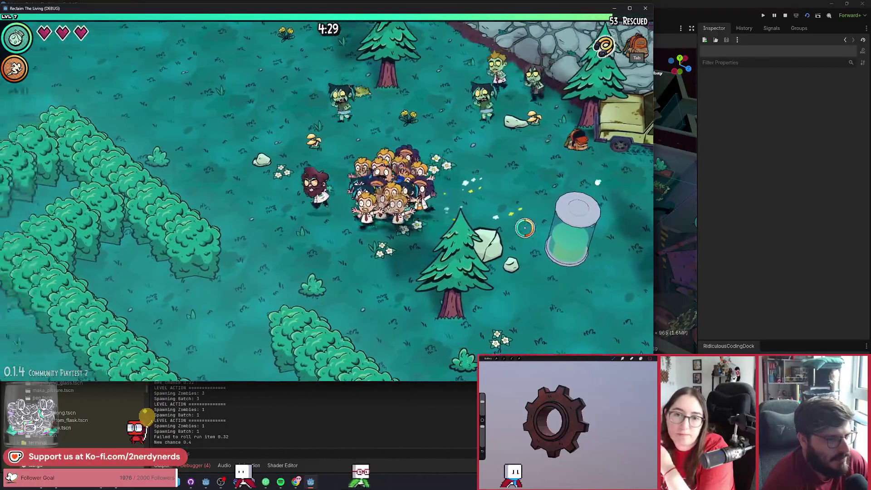
{"action": "key", "text": "a"}
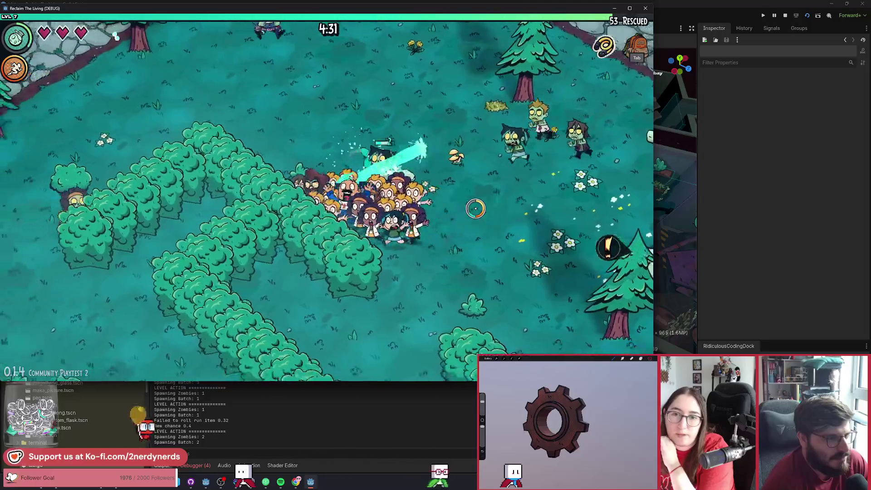
{"action": "key", "text": "w"}
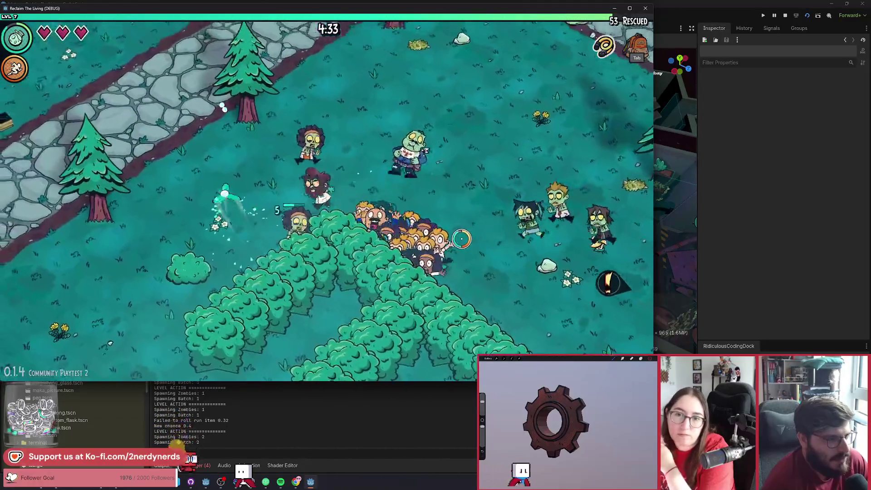
{"action": "key", "text": "a"}
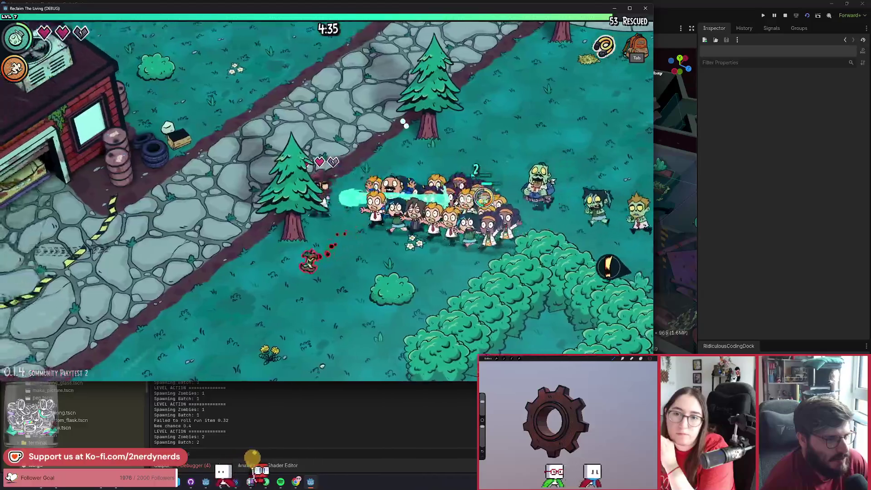
{"action": "key", "text": "a"}
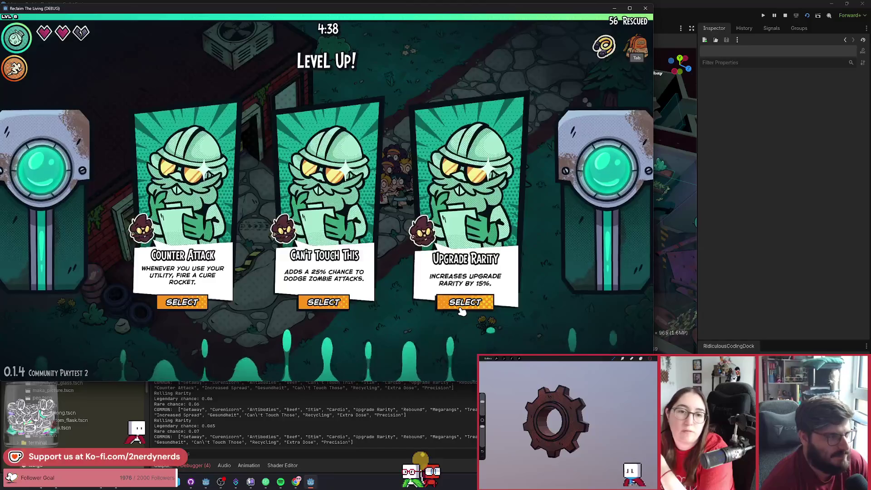
Step: Take the Upgrade Rarity upgrade, then choose Antibodies on the next level-up offer
{"action": "left_click", "coordinate": [462, 312]}
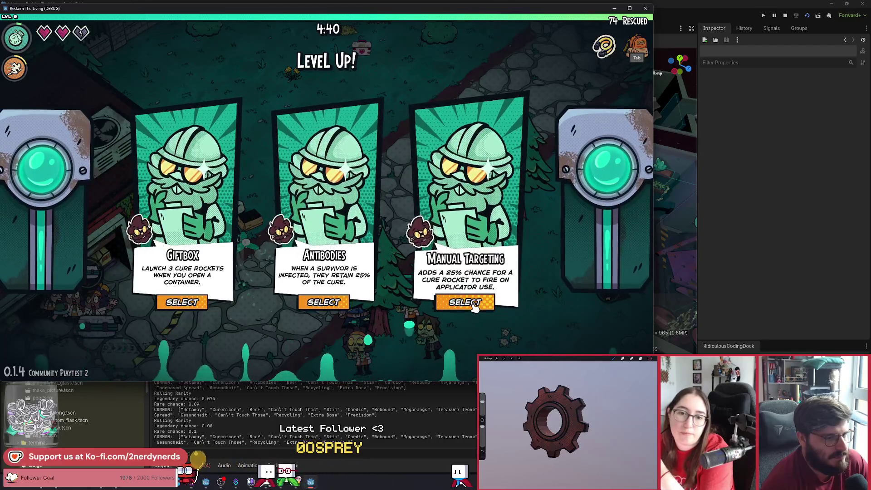
{"action": "left_click", "coordinate": [377, 304]}
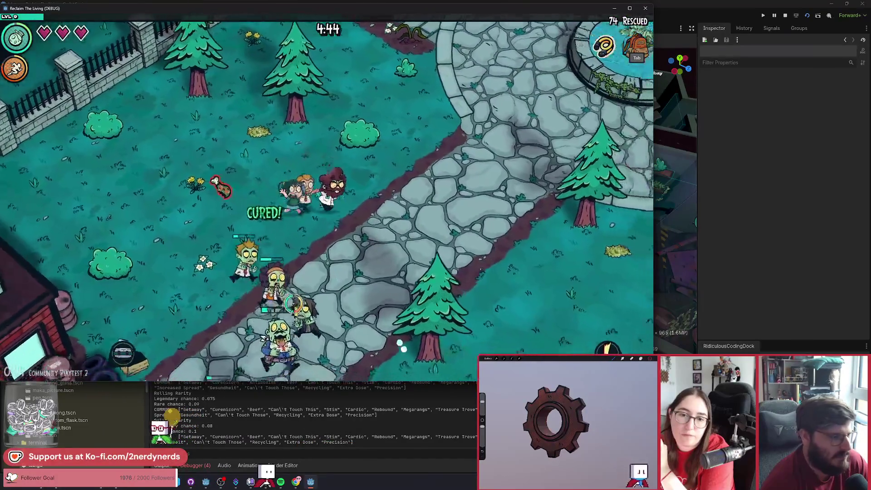
Step: Walk the crowd right and down along the path, then left across the grass, curing zombies
{"action": "key", "text": "d"}
{"action": "key", "text": "s"}
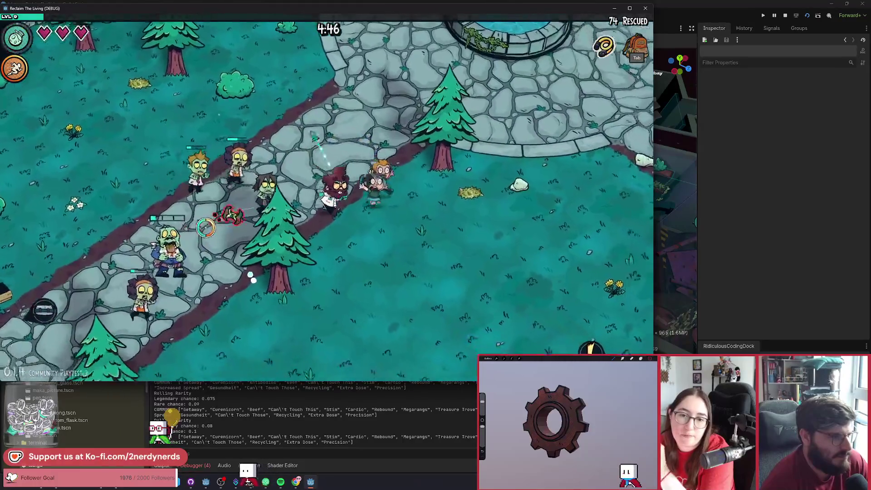
{"action": "key", "text": "d"}
{"action": "key", "text": "s"}
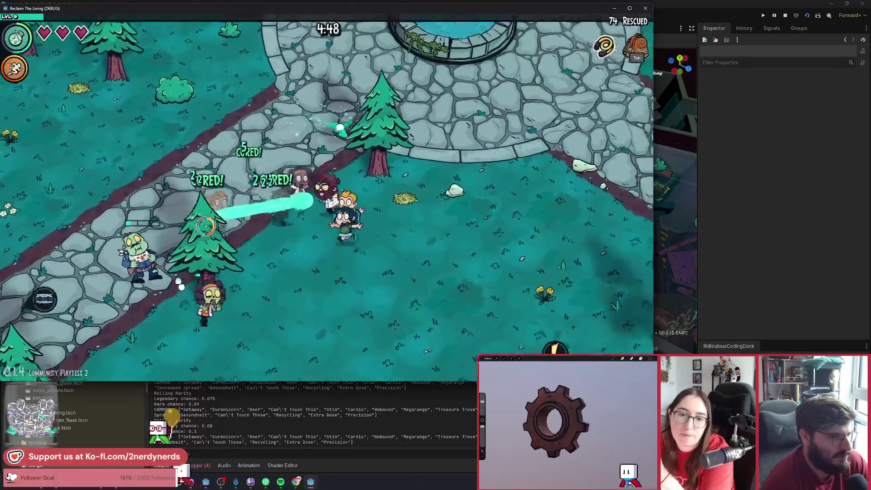
{"action": "key", "text": "a"}
{"action": "key", "text": "s"}
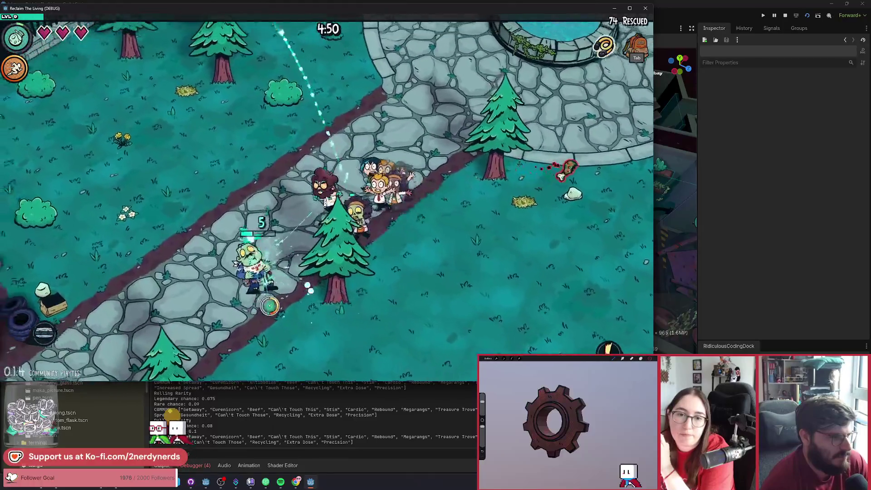
{"action": "key", "text": "w"}
{"action": "key", "text": "a"}
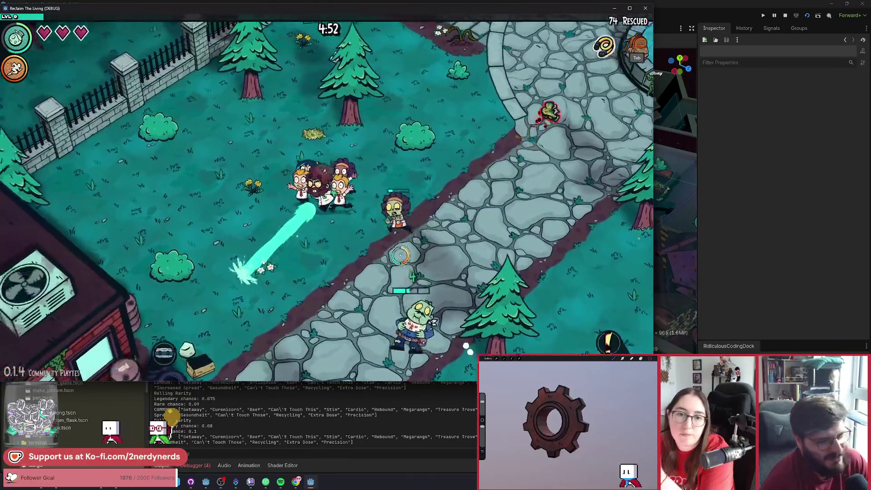
{"action": "key", "text": "a"}
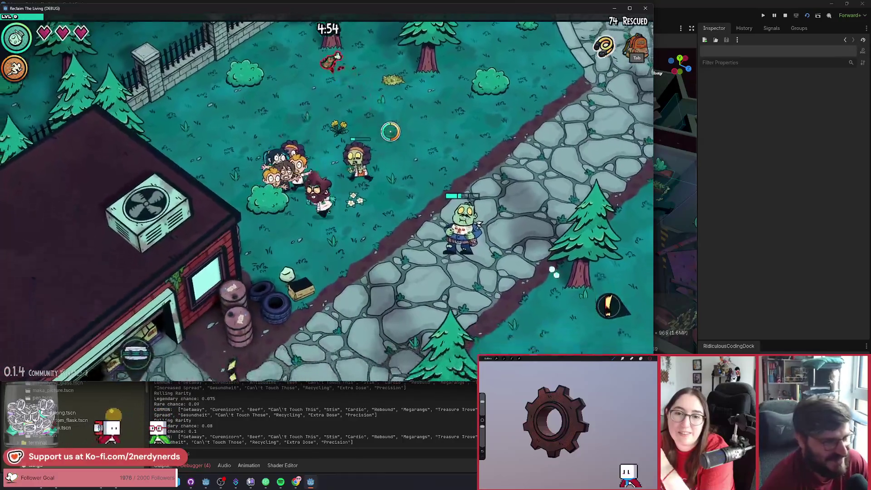
Step: Lead the crowd back onto the path and down-left to the garage, rescuing survivors
{"action": "key", "text": "s"}
{"action": "key", "text": "d"}
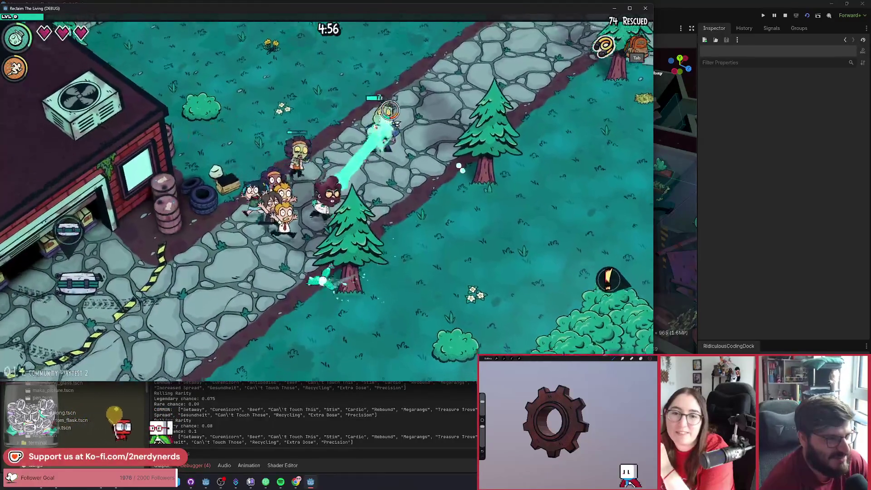
{"action": "key", "text": "s"}
{"action": "key", "text": "a"}
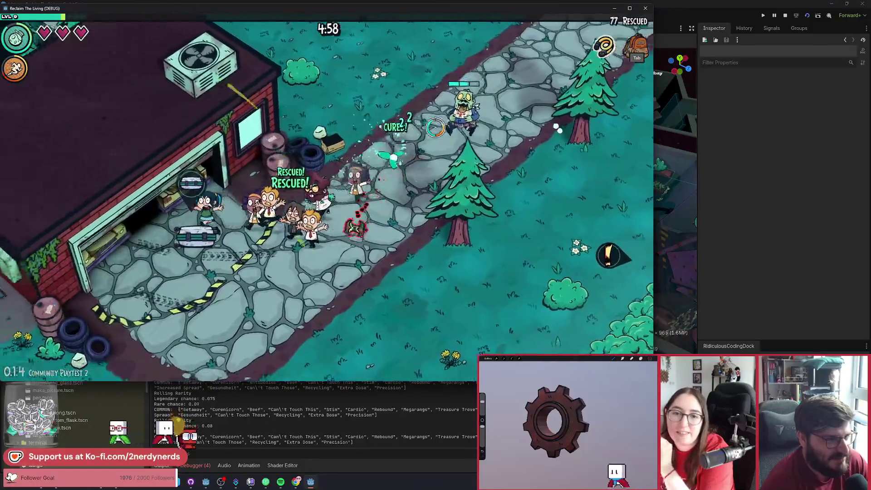
{"action": "key", "text": "s"}
{"action": "key", "text": "a"}
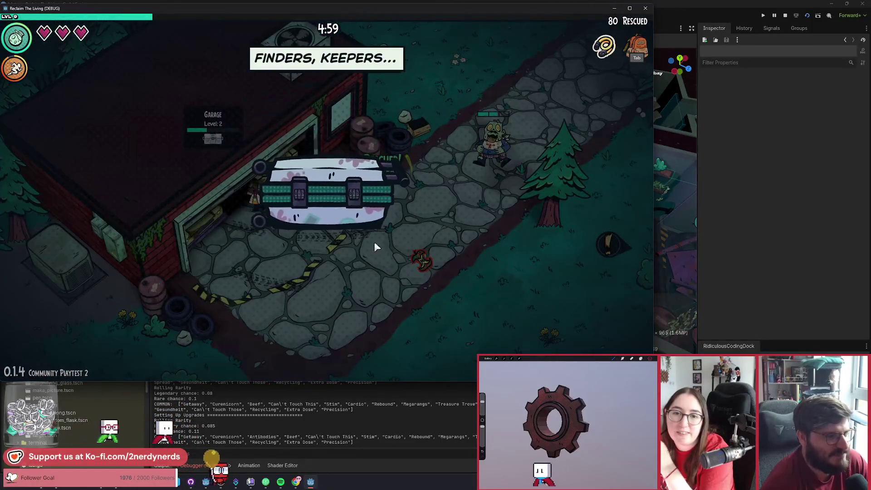
Step: Claim the Finders, Keepers chest reward and take the Sharp Nails mutation
{"action": "left_click", "coordinate": [367, 243]}
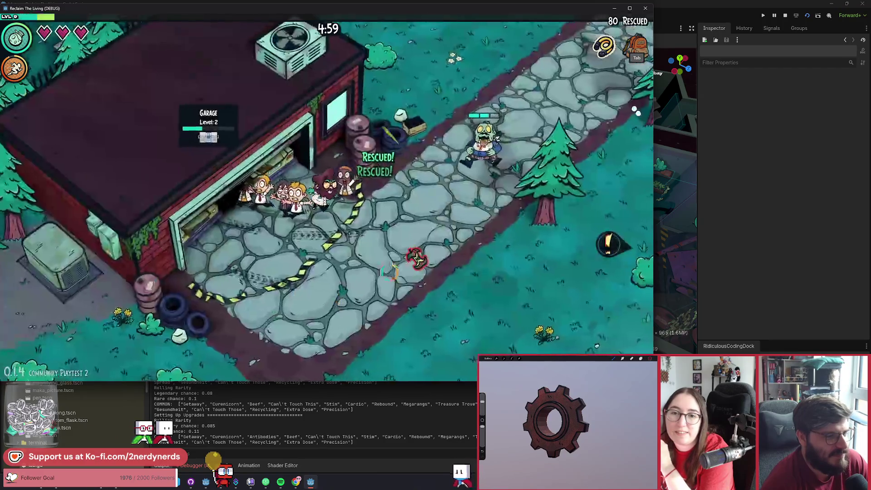
{"action": "key", "text": "d"}
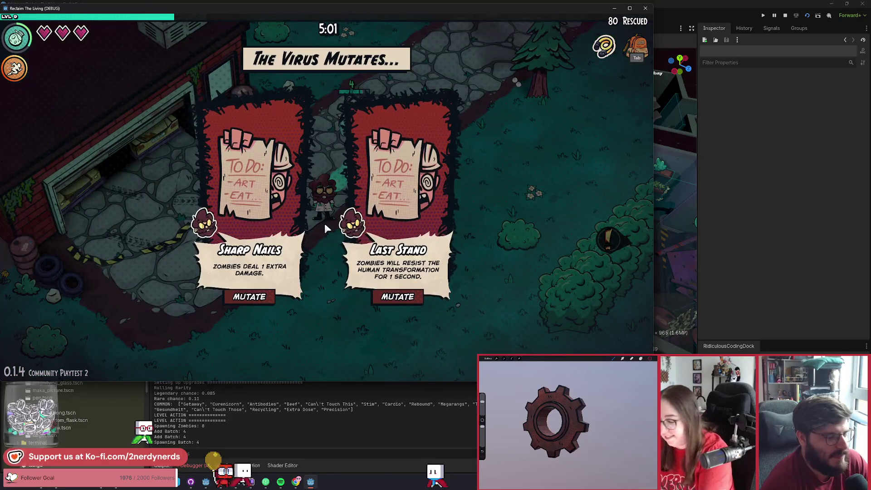
{"action": "left_click", "coordinate": [249, 297]}
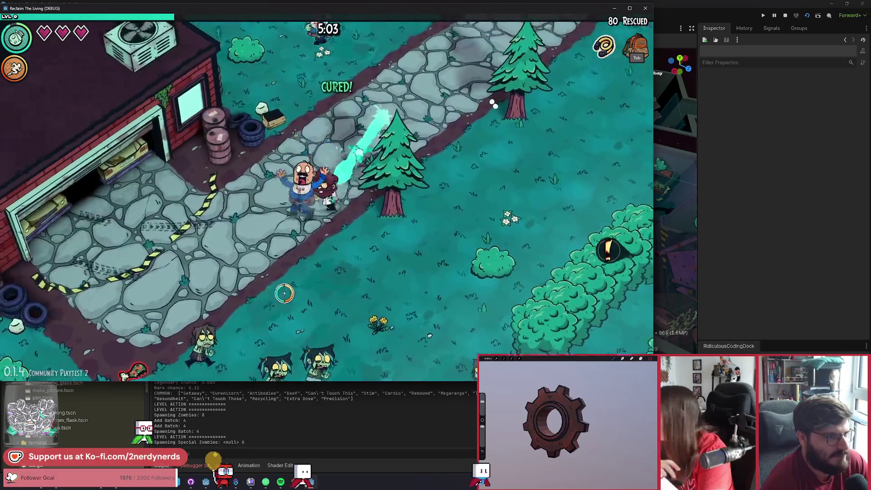
Step: Lead the crowd up past the building and fence toward the stone plaza, curing zombies
{"action": "key", "text": "w"}
{"action": "key", "text": "a"}
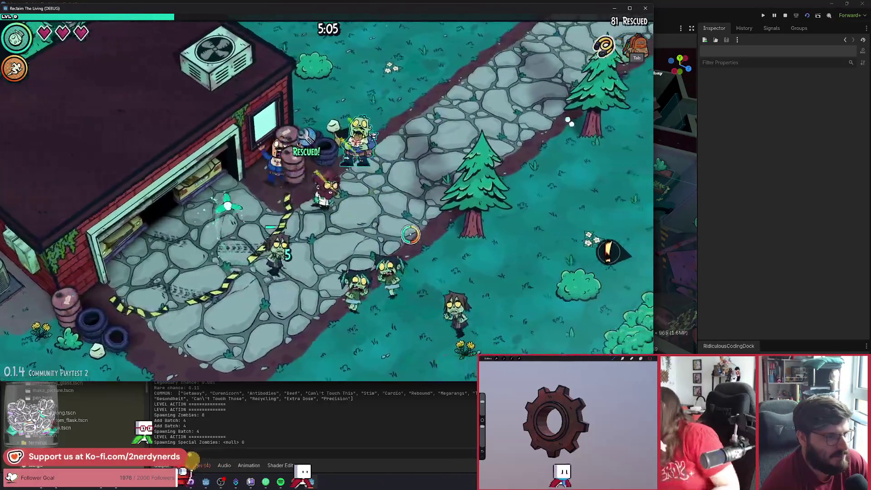
{"action": "key", "text": "w"}
{"action": "key", "text": "d"}
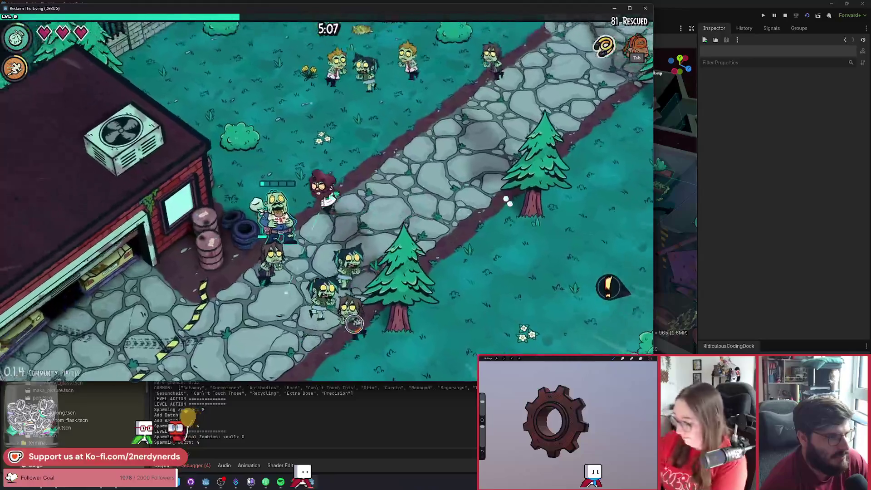
{"action": "key", "text": "w"}
{"action": "key", "text": "a"}
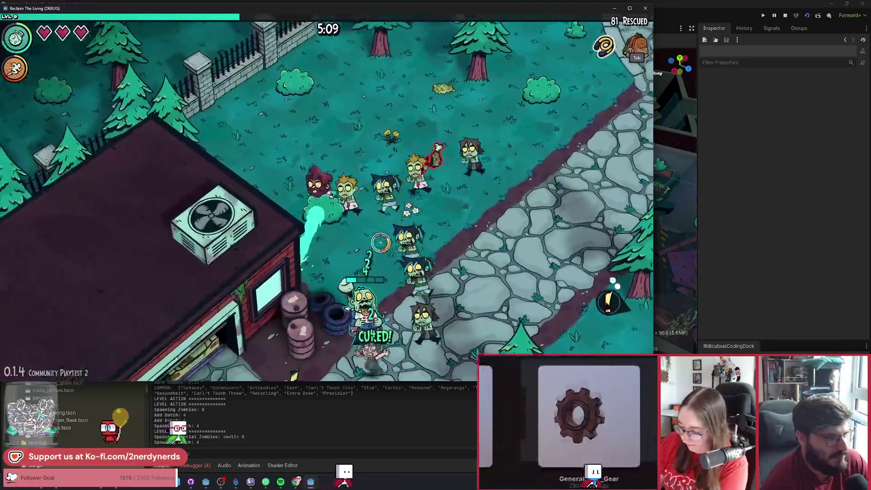
{"action": "key", "text": "w"}
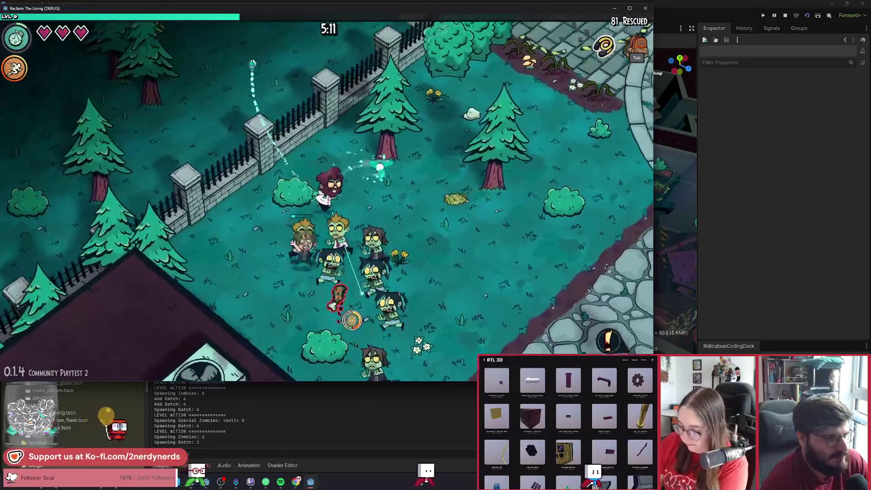
{"action": "key", "text": "w"}
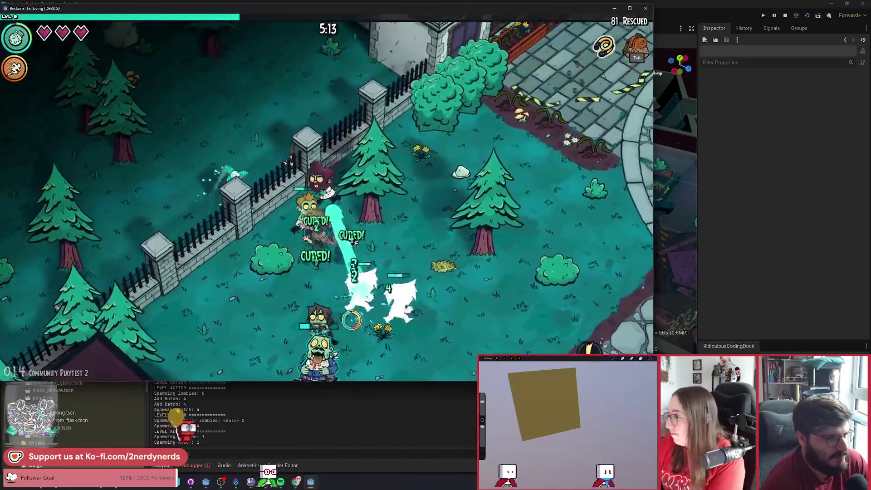
{"action": "key", "text": "w"}
{"action": "key", "text": "d"}
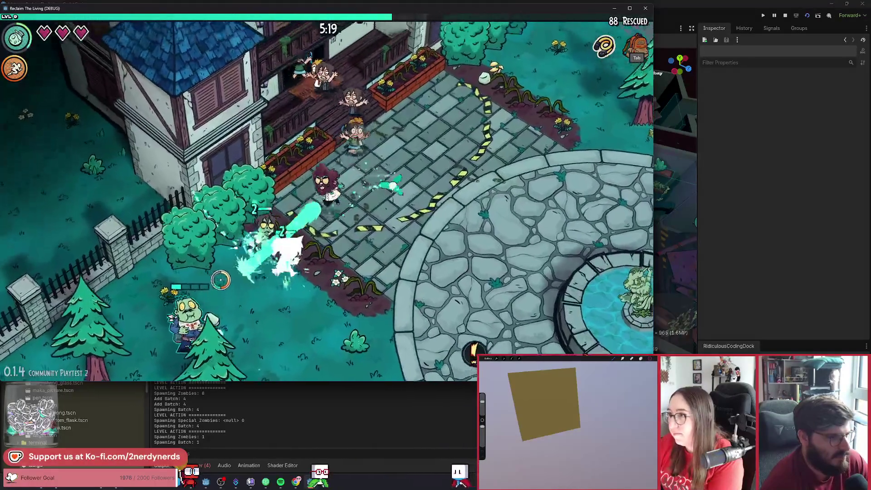
Step: Cure zombies around the plaza and fountain, then take the Stim upgrade
{"action": "key", "text": "s"}
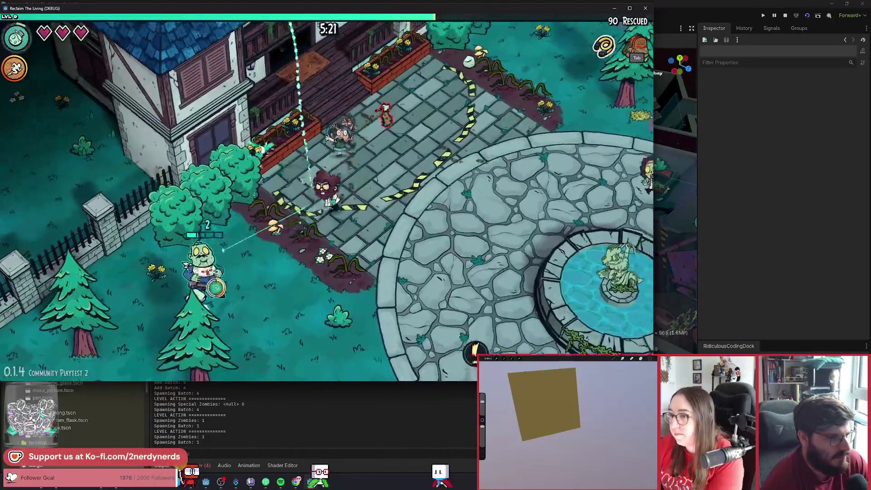
{"action": "key", "text": "s"}
{"action": "key", "text": "a"}
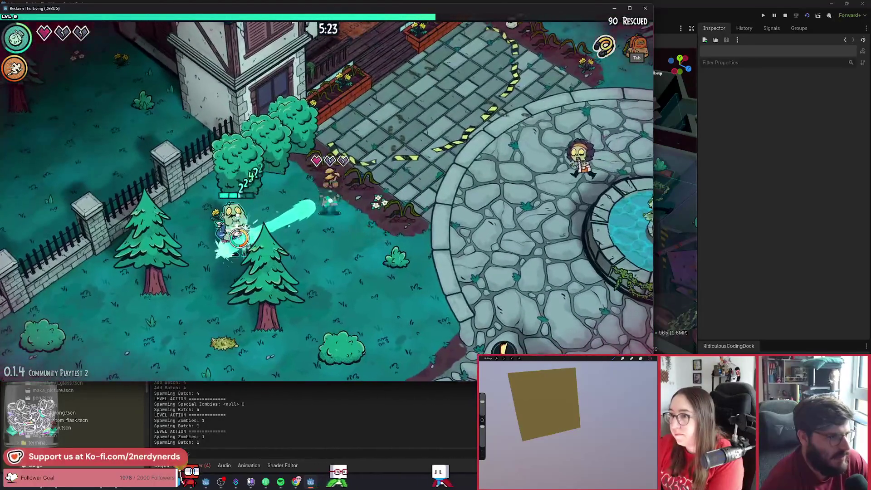
{"action": "key", "text": "d"}
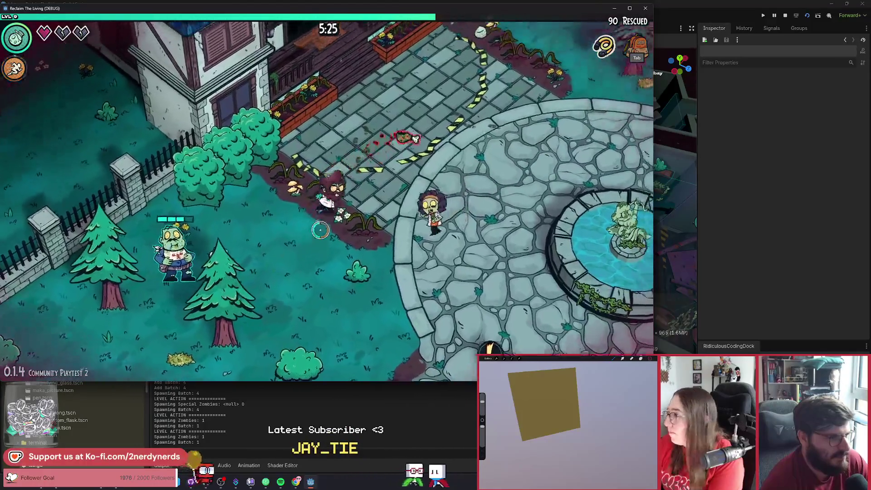
{"action": "key", "text": "w"}
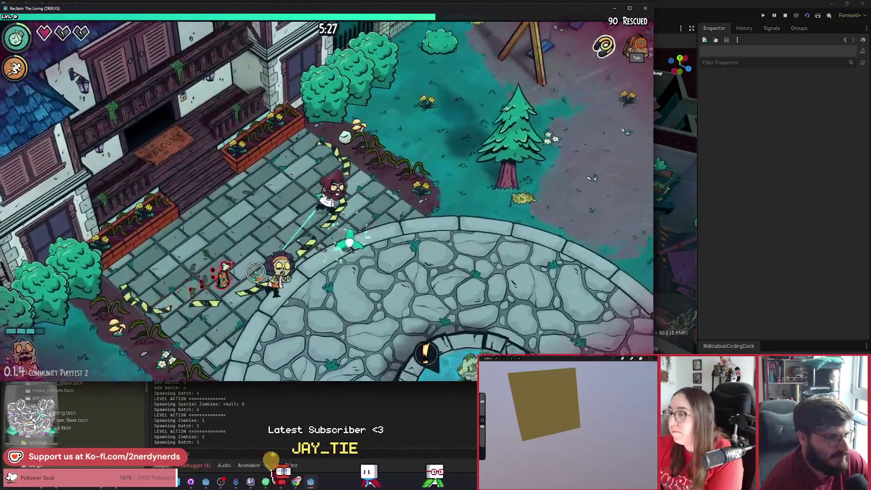
{"action": "key", "text": "a"}
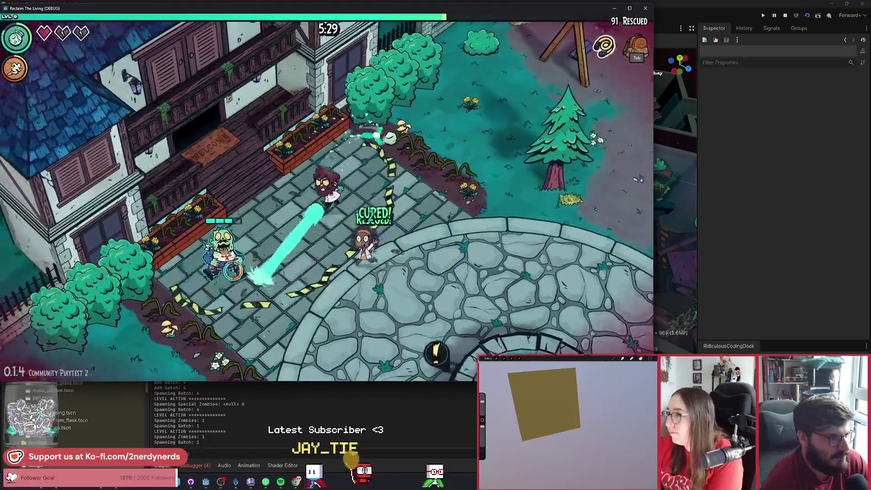
{"action": "key", "text": "s"}
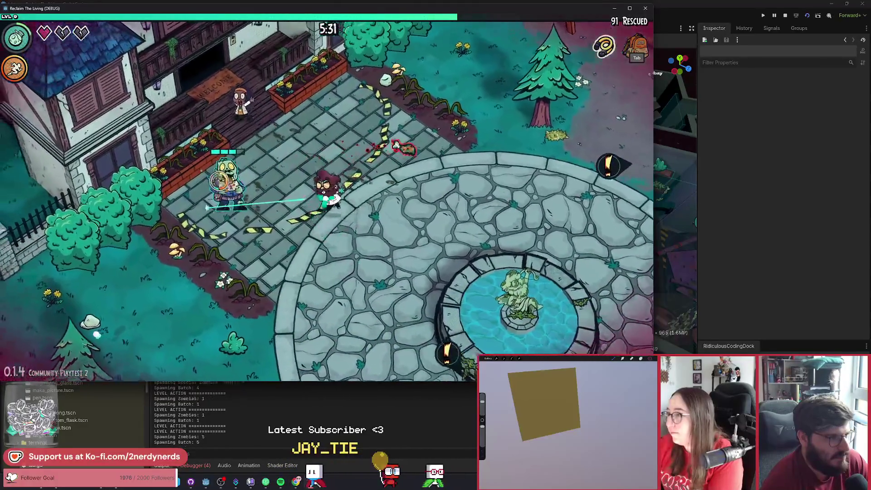
{"action": "key", "text": "a"}
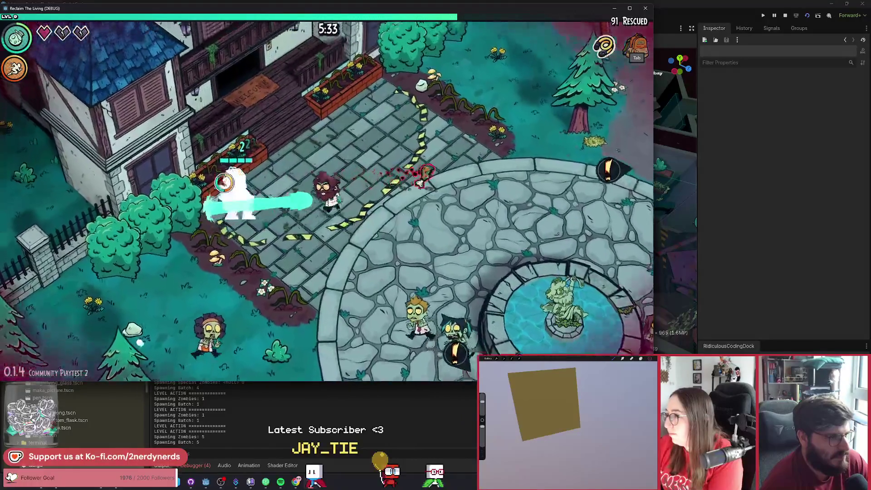
{"action": "key", "text": "a"}
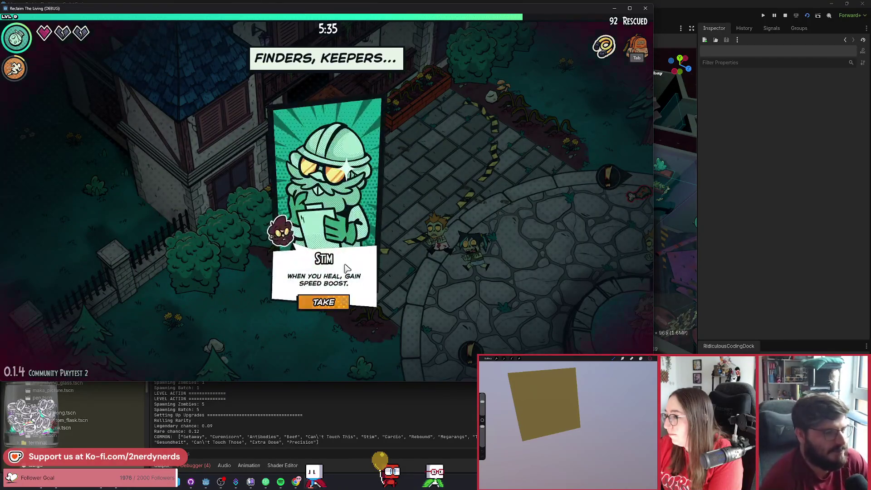
{"action": "left_click", "coordinate": [335, 301]}
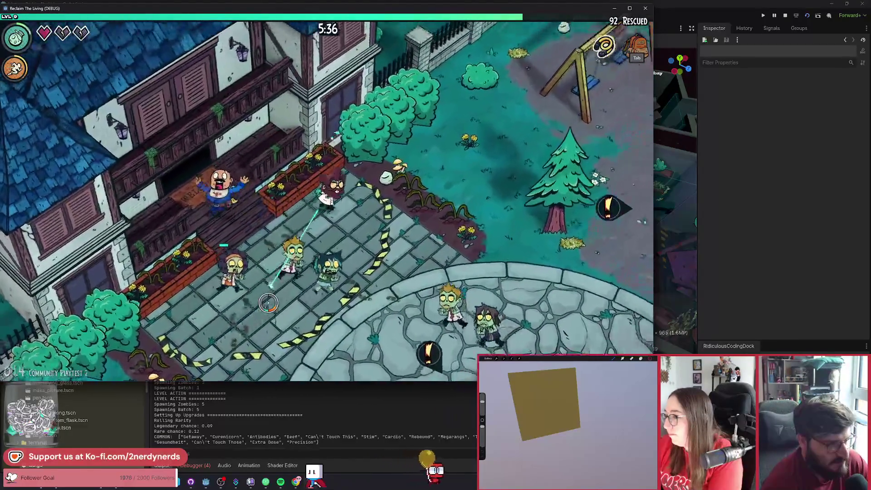
Step: Move right past the swings toward the picnic table, curing the zombie groups
{"action": "key", "text": "d"}
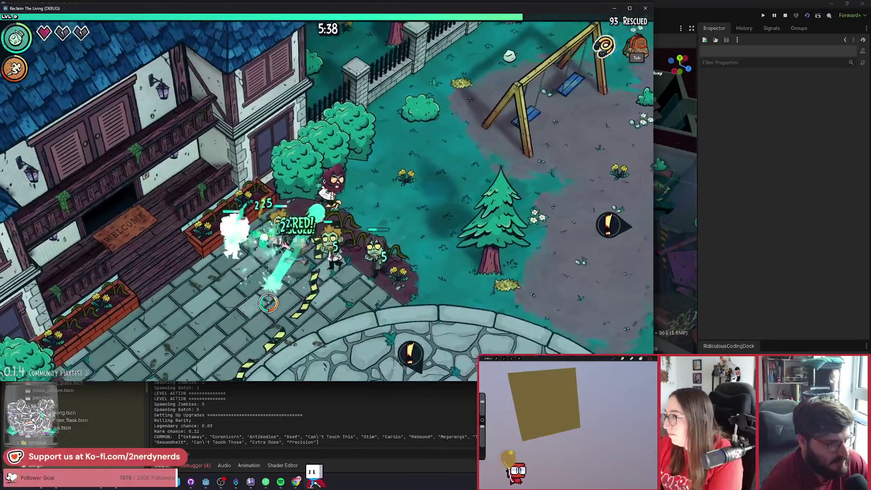
{"action": "key", "text": "d"}
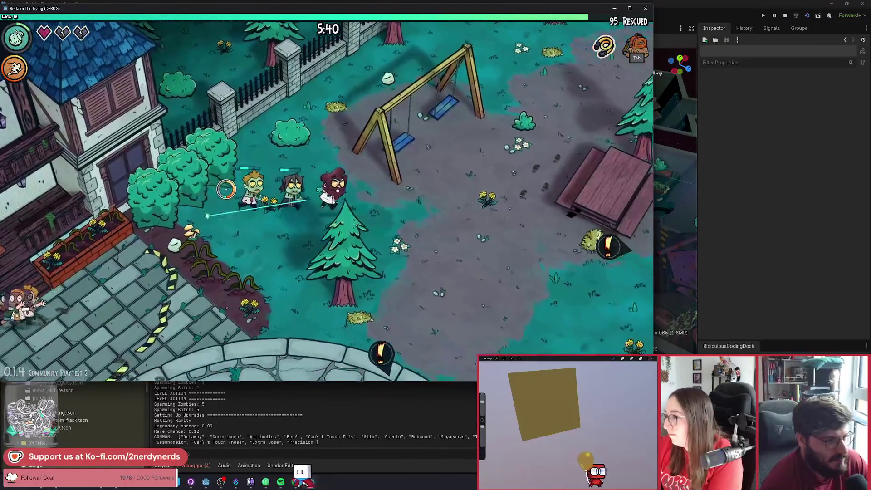
{"action": "key", "text": "d"}
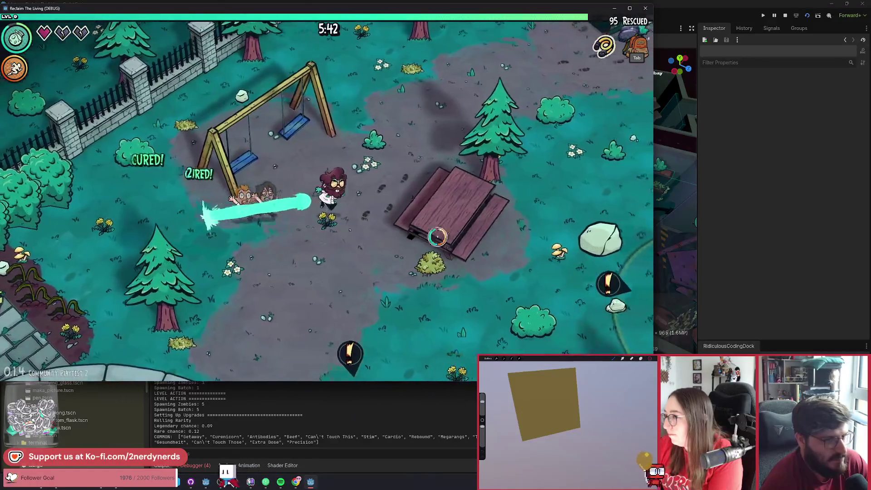
{"action": "key", "text": "d"}
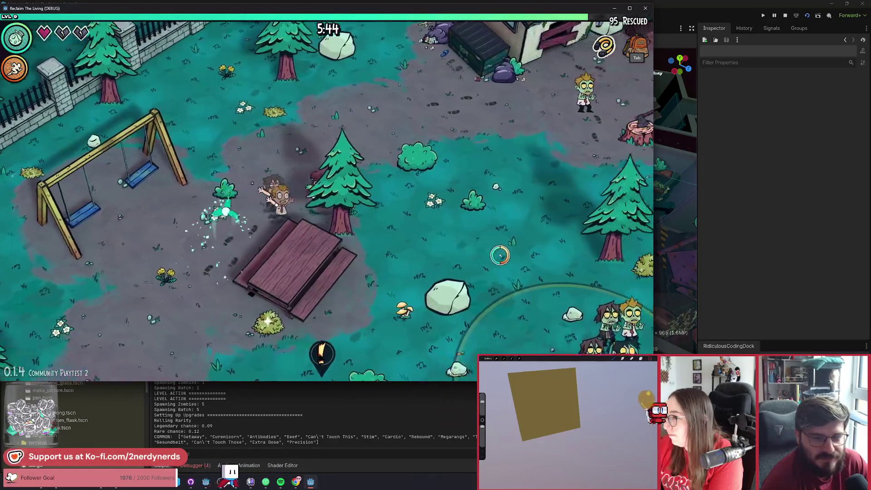
{"action": "key", "text": "d"}
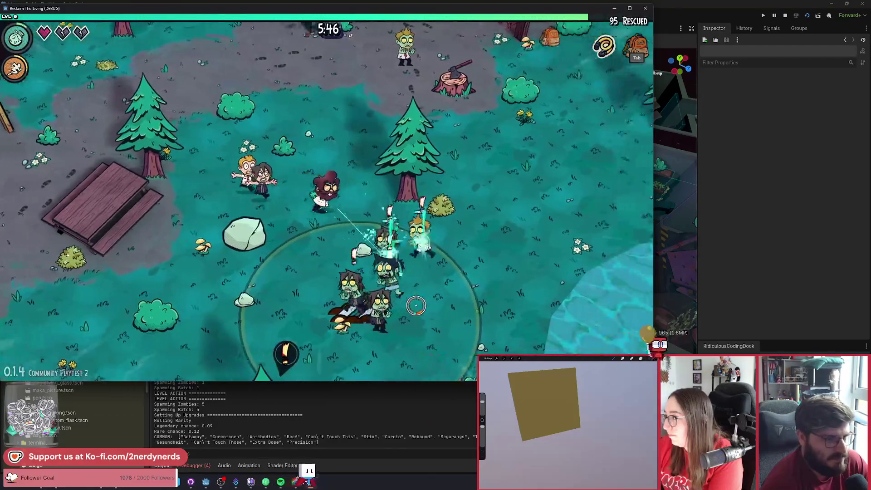
{"action": "key", "text": "a"}
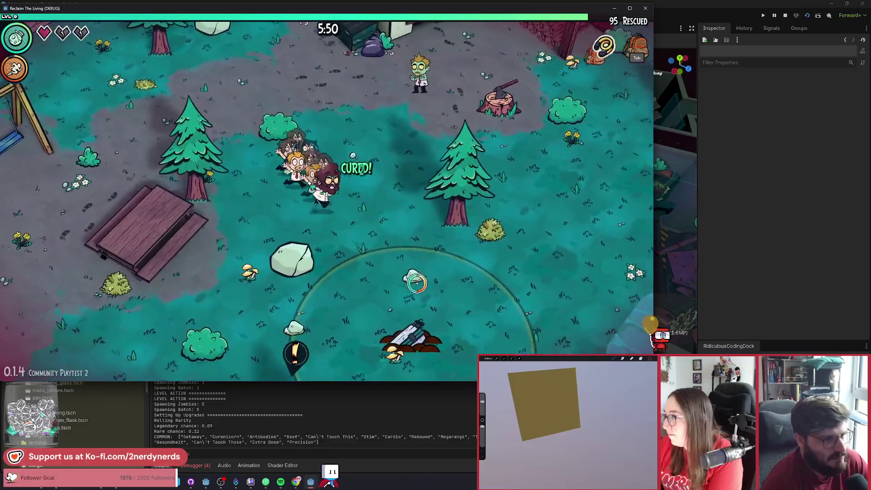
{"action": "key", "text": "s"}
{"action": "key", "text": "d"}
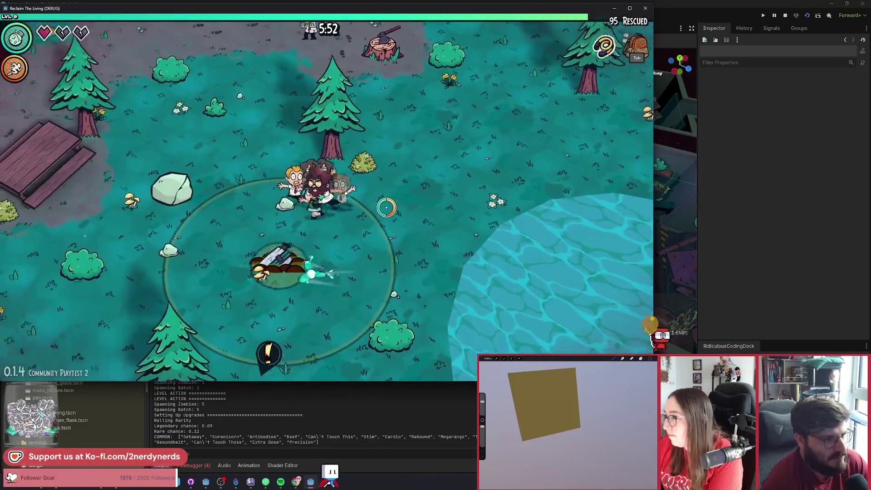
Step: Fight off incoming zombies near the survivors and reach the supply chest at 6:00 with 95 rescued
{"action": "key", "text": "w"}
{"action": "key", "text": "d"}
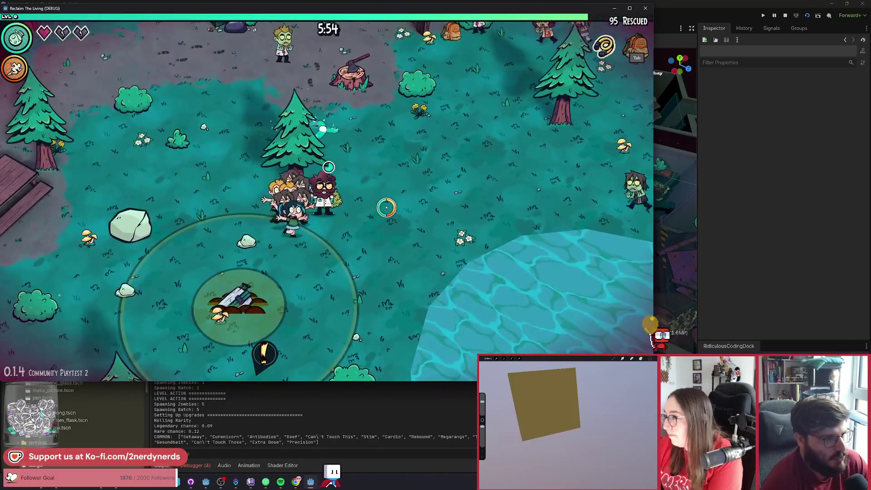
{"action": "key", "text": "s"}
{"action": "key", "text": "a"}
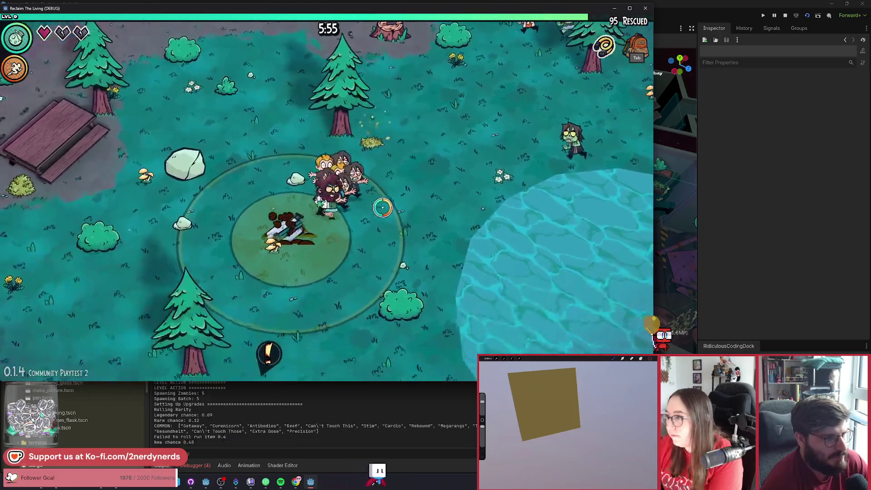
{"action": "key", "text": "d"}
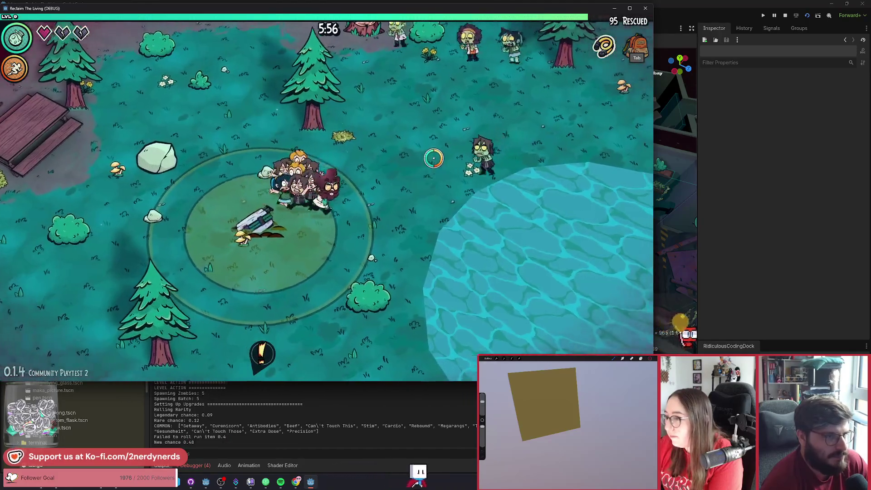
{"action": "key", "text": "s"}
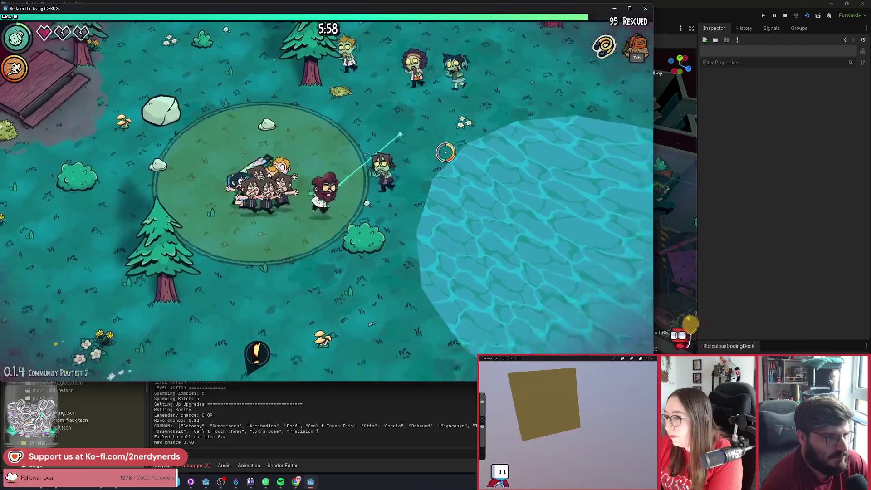
{"action": "key", "text": "a"}
{"action": "key", "text": "w"}
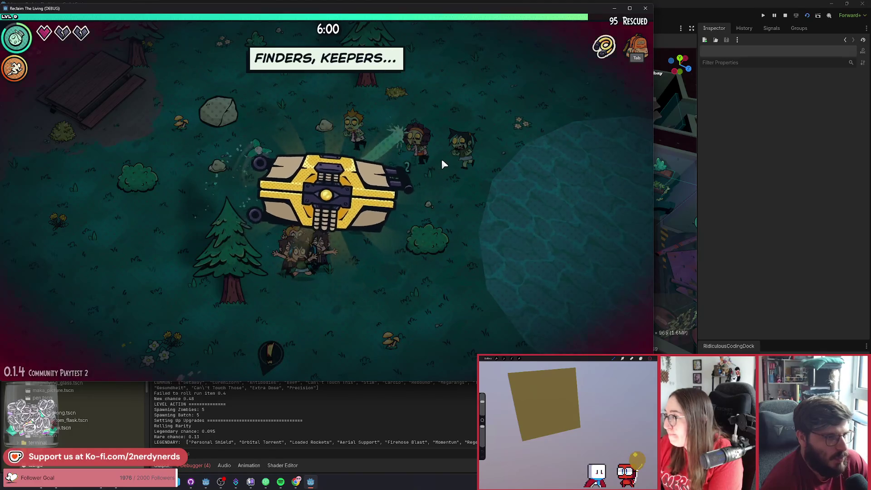
Step: Collect the Regeneration chest reward and run the group left past the picnic table and swings
{"action": "key", "text": "Return"}
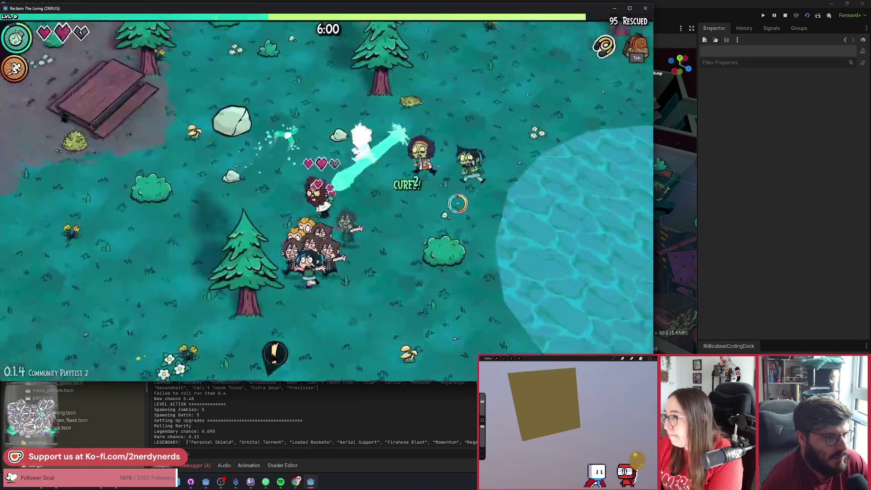
{"action": "key", "text": "a"}
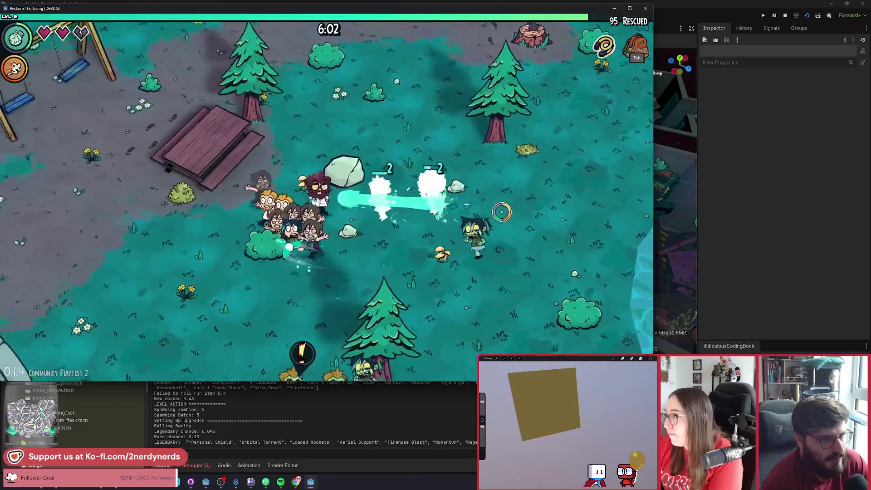
{"action": "key", "text": "a"}
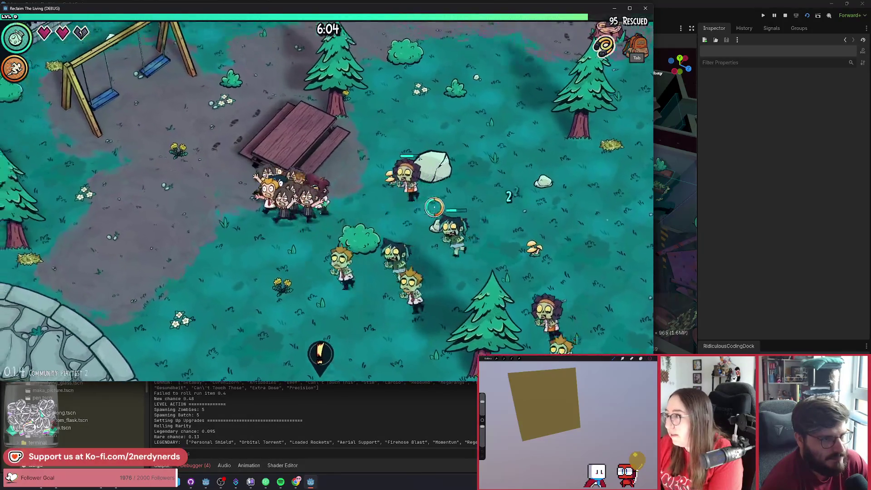
{"action": "key", "text": "a"}
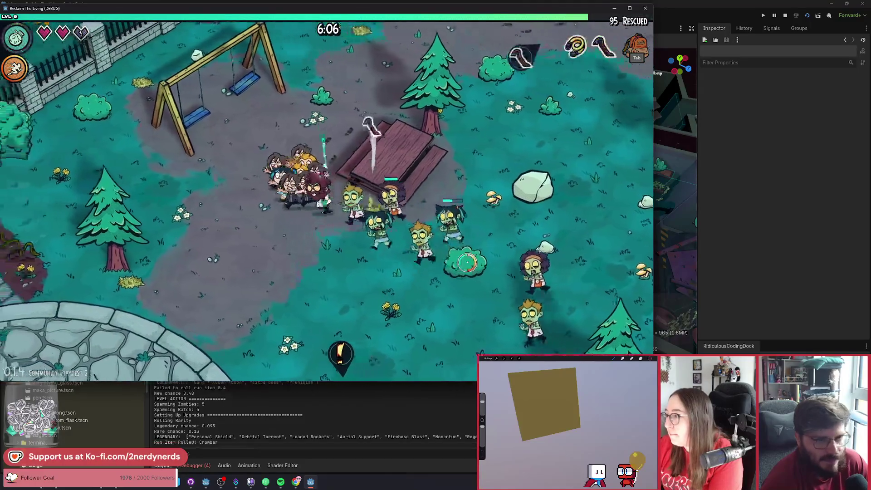
{"action": "key", "text": "a"}
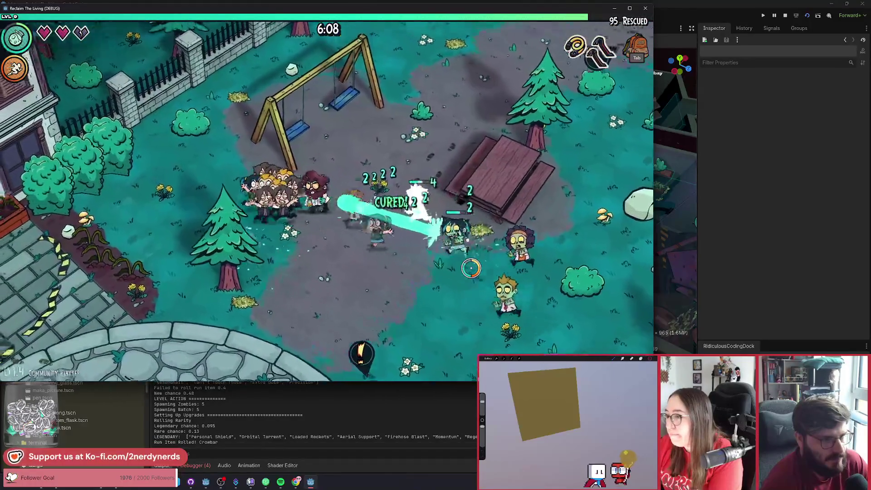
{"action": "key", "text": "w"}
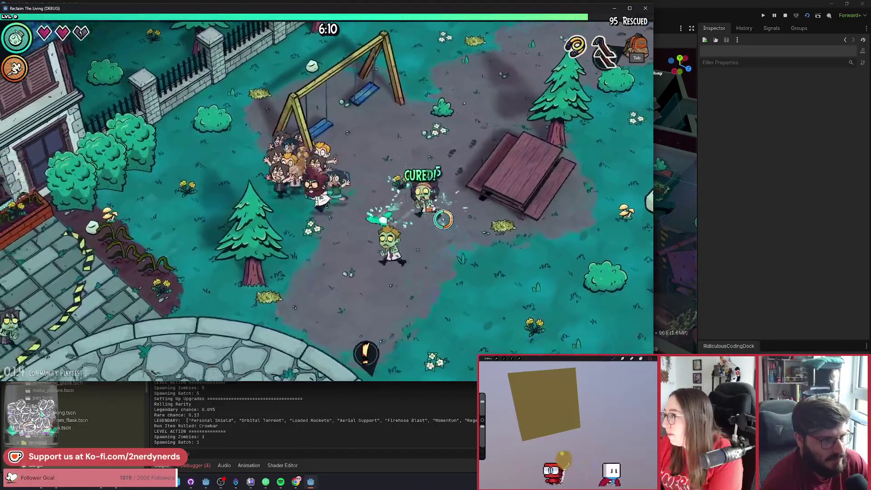
{"action": "key", "text": "a"}
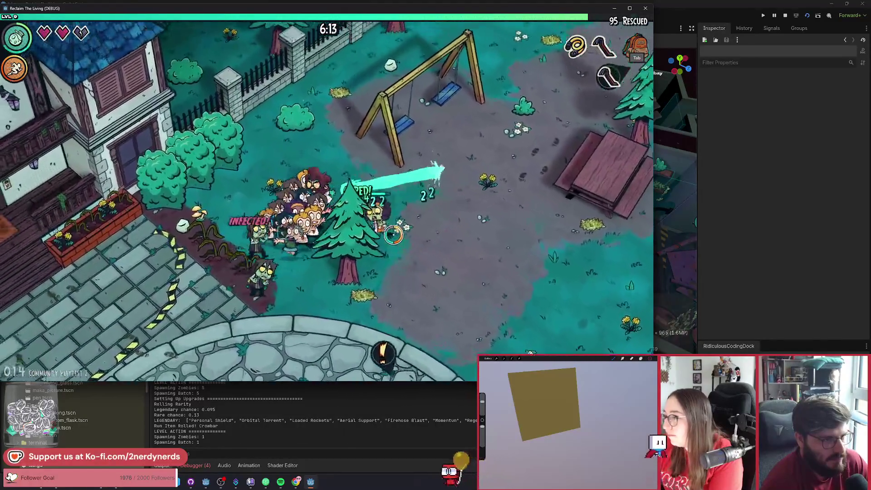
Step: Run the survivor group up along the fence, then right toward the shed
{"action": "key", "text": "w"}
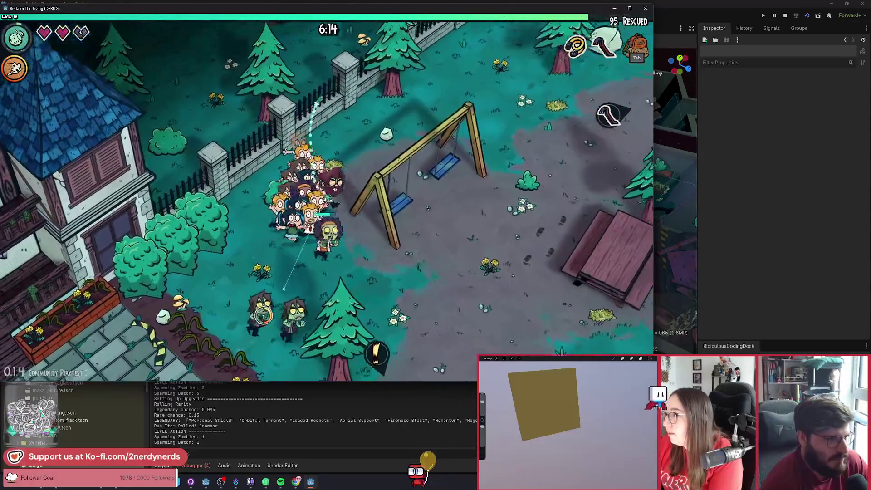
{"action": "key", "text": "w"}
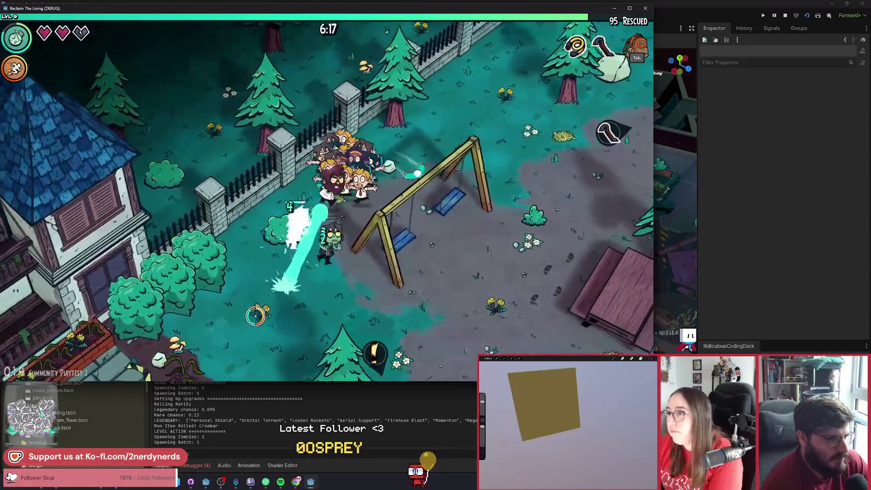
{"action": "key", "text": "d"}
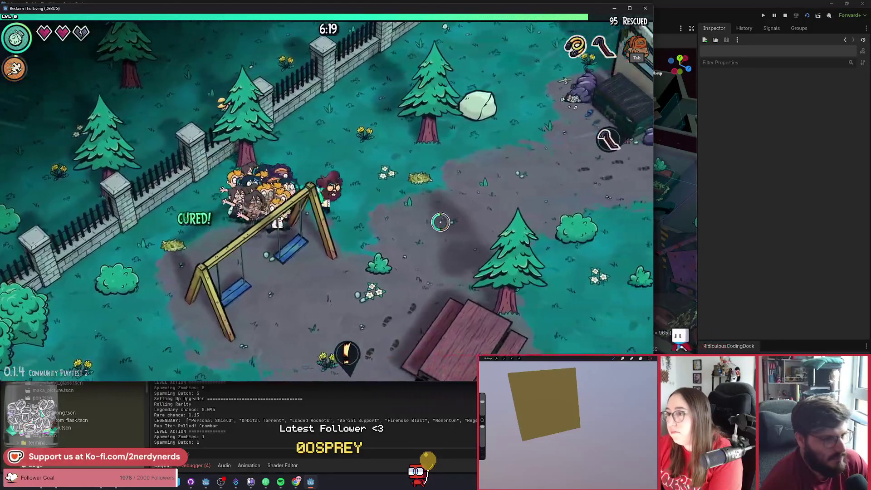
{"action": "key", "text": "d"}
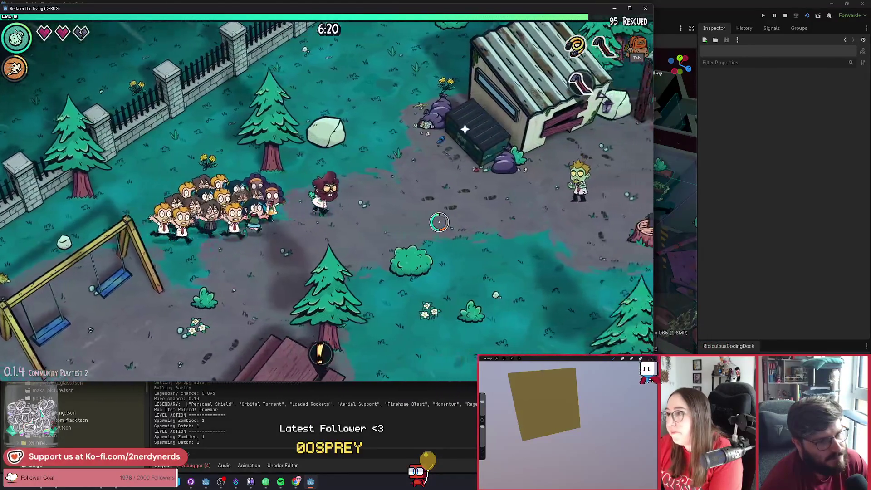
{"action": "key", "text": "d"}
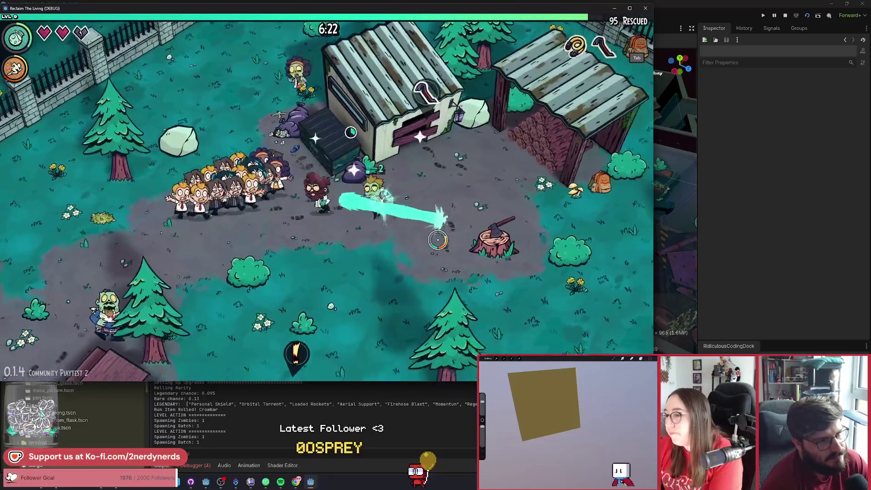
{"action": "key", "text": "d"}
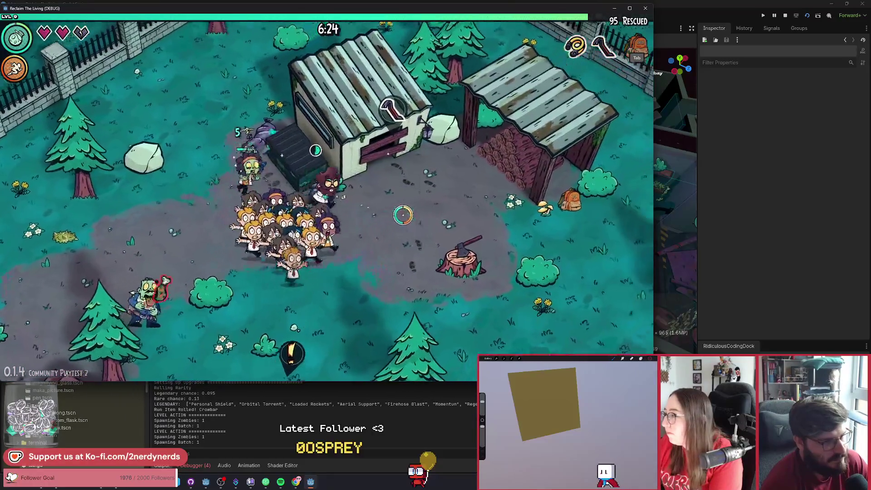
{"action": "key", "text": "d"}
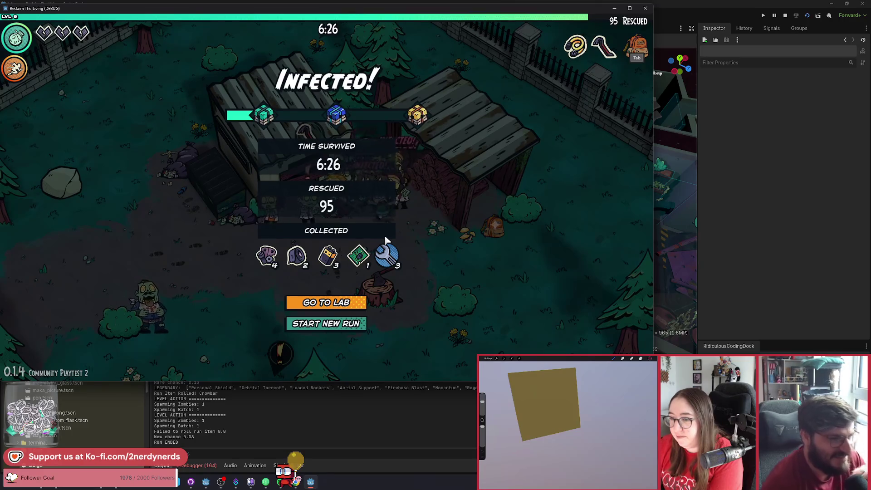
Step: Go to the lab from the Infected! results screen showing 6:26 survived and 95 rescued
{"action": "left_click", "coordinate": [355, 301]}
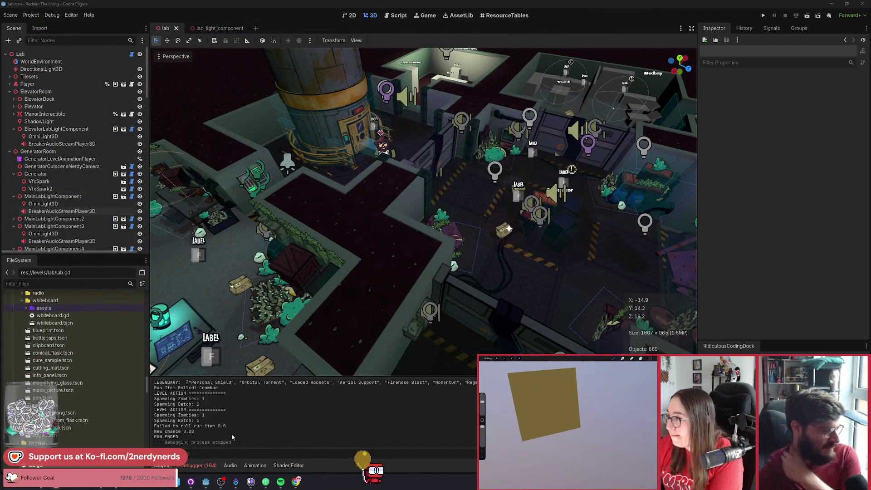
Step: Review the 164 debugger errors in Godot, return to the Output log, then bring up the Miro board
{"action": "left_click", "coordinate": [198, 465]}
{"action": "left_click", "coordinate": [209, 331]}
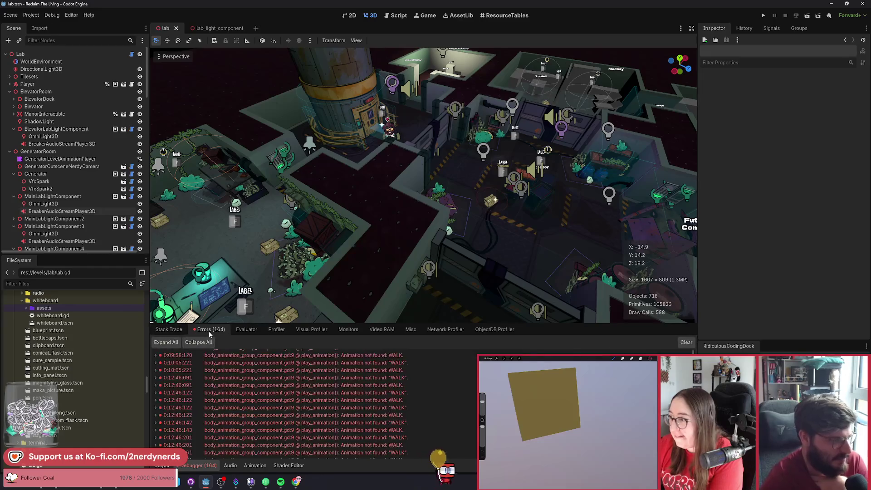
{"action": "scroll", "coordinate": [401, 442], "scroll_direction": "up", "scroll_amount": 1}
{"action": "left_click", "coordinate": [168, 329]}
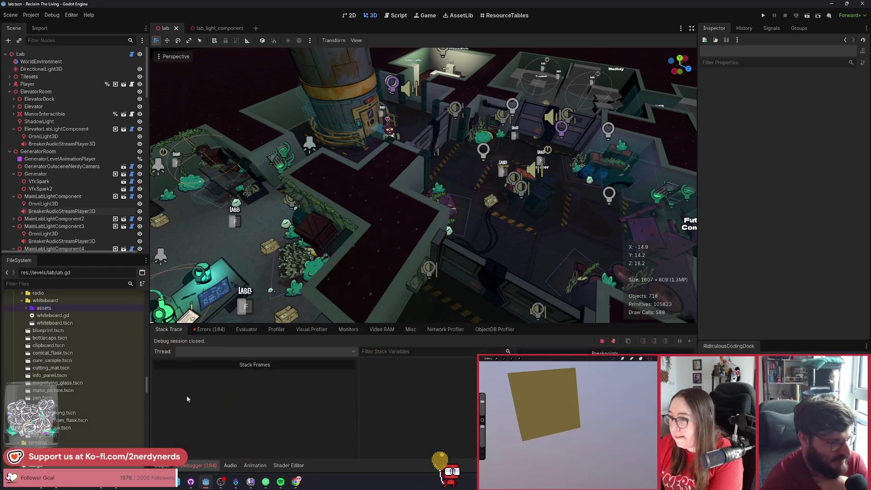
{"action": "key", "text": "alt+o"}
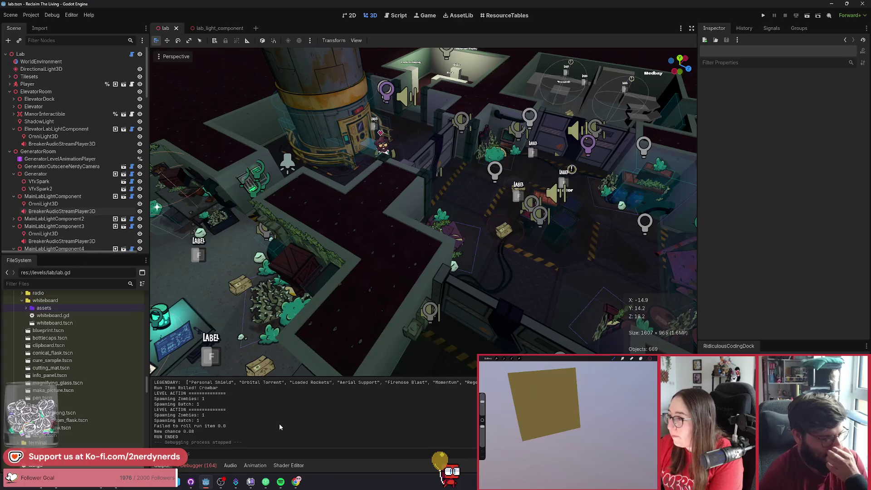
{"action": "left_click", "coordinate": [295, 483]}
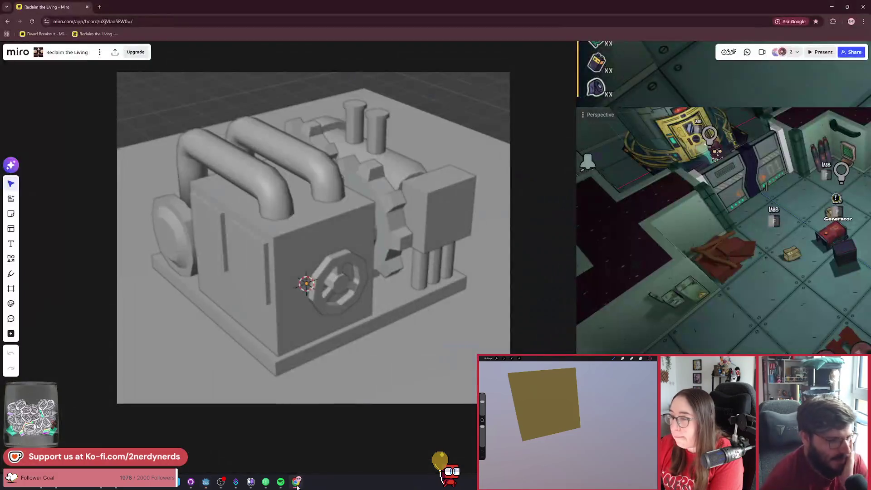
Step: Zoom out and pan across the Reclaim the Living board past UI-ART, then zoom into the Ideas frame
{"action": "scroll", "coordinate": [351, 368], "scroll_direction": "down", "scroll_amount": 3}
{"action": "scroll", "coordinate": [319, 353], "scroll_direction": "down", "scroll_amount": 5}
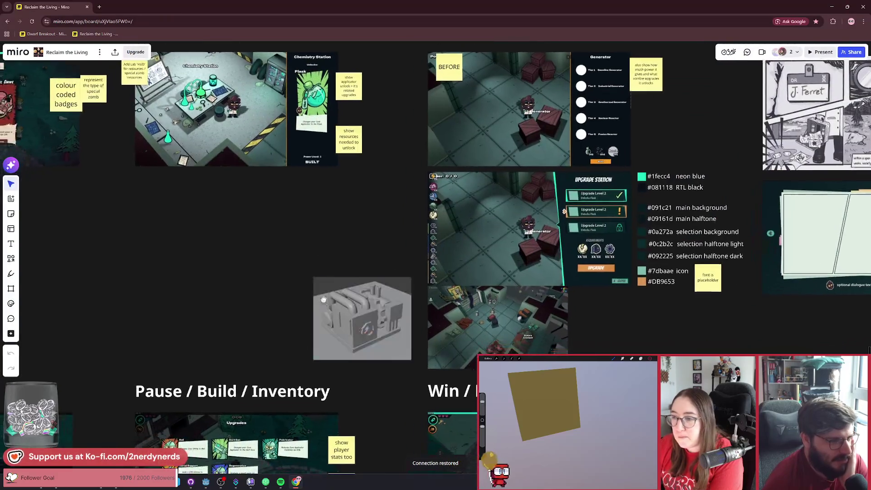
{"action": "scroll", "coordinate": [328, 316], "scroll_direction": "down", "scroll_amount": 5}
{"action": "scroll", "coordinate": [382, 237], "scroll_direction": "up", "scroll_amount": 3}
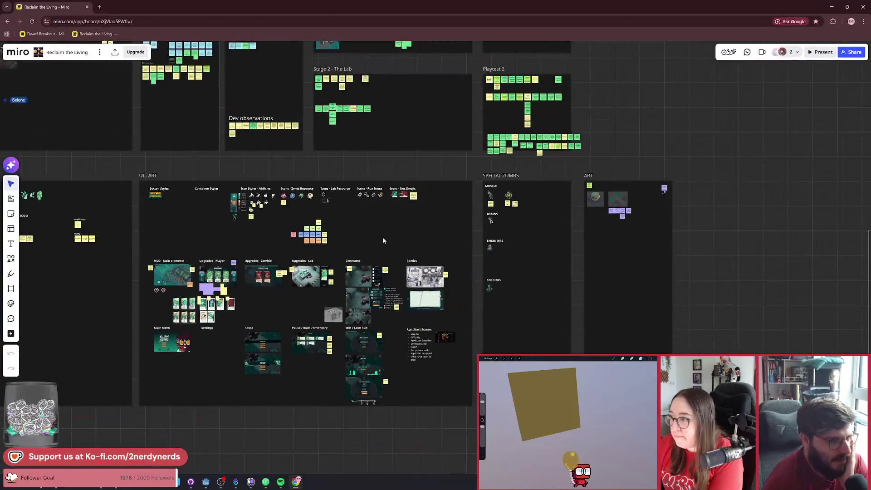
{"action": "left_click_drag", "start_coordinate": [382, 237], "coordinate": [396, 325]}
{"action": "scroll", "coordinate": [342, 345], "scroll_direction": "up", "scroll_amount": 3}
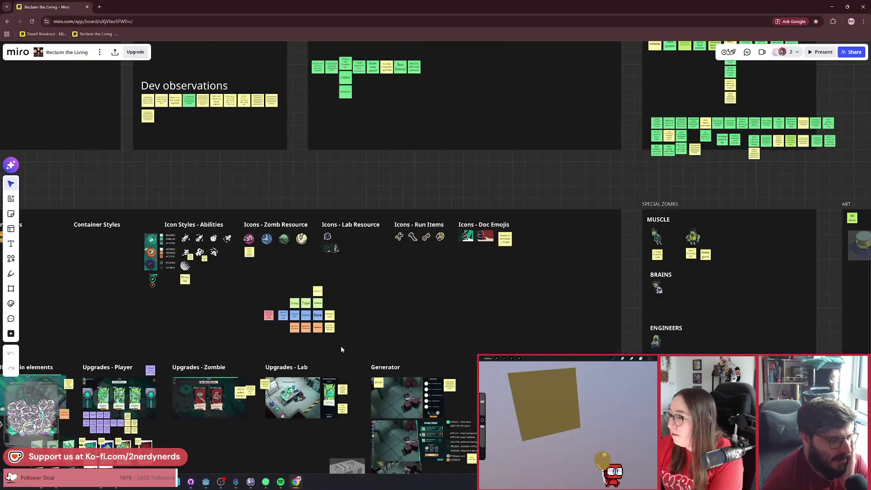
{"action": "scroll", "coordinate": [406, 284], "scroll_direction": "down", "scroll_amount": 2}
{"action": "scroll", "coordinate": [400, 264], "scroll_direction": "down", "scroll_amount": 2}
{"action": "scroll", "coordinate": [401, 266], "scroll_direction": "up", "scroll_amount": 5}
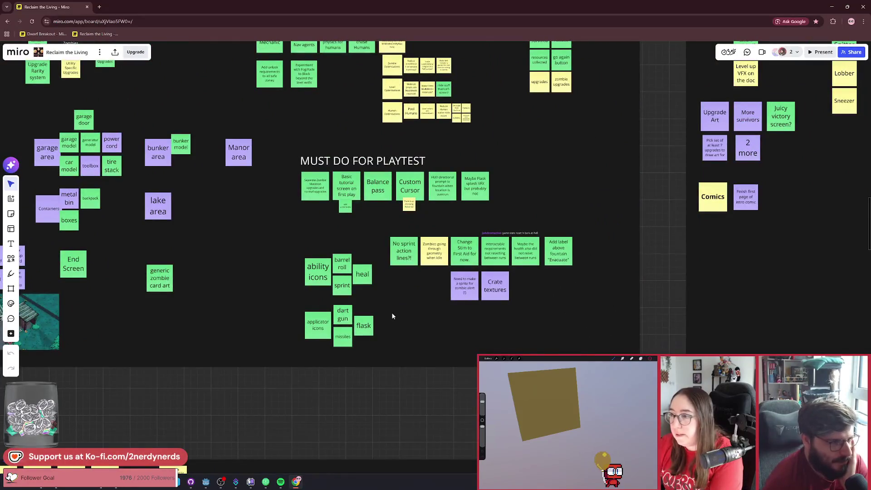
{"action": "scroll", "coordinate": [369, 320], "scroll_direction": "up", "scroll_amount": 3}
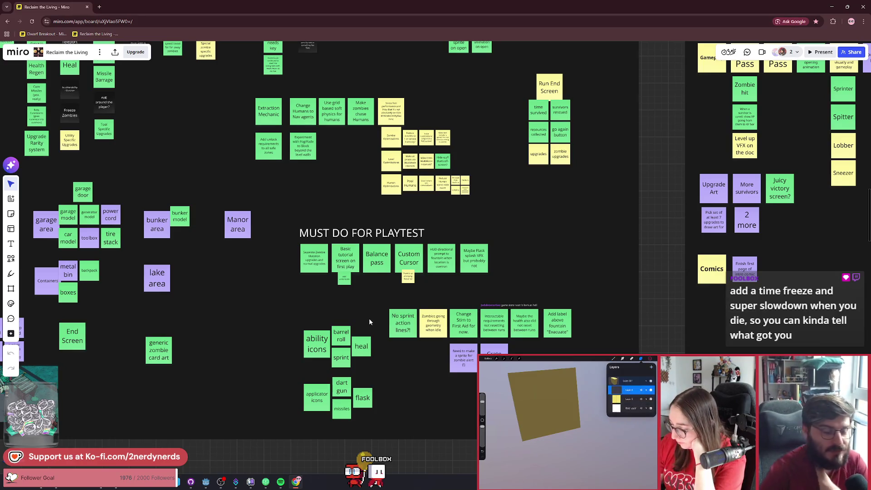
{"action": "scroll", "coordinate": [368, 317], "scroll_direction": "down", "scroll_amount": 6}
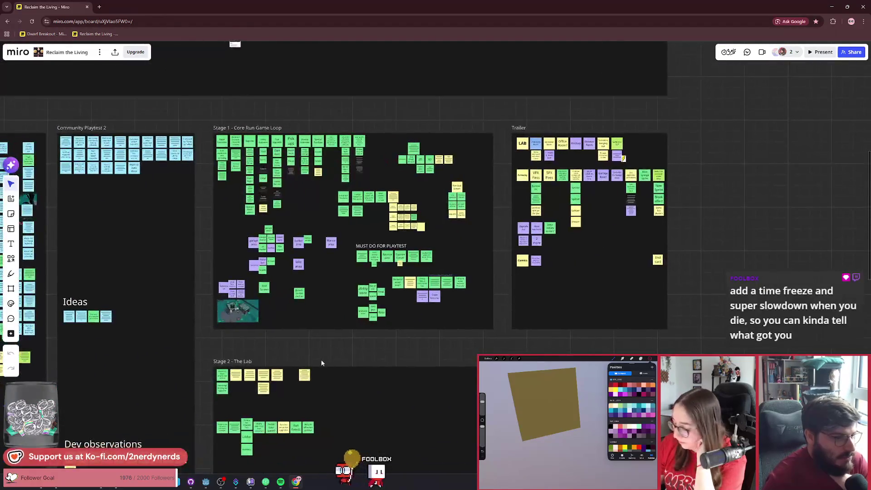
{"action": "scroll", "coordinate": [321, 362], "scroll_direction": "down", "scroll_amount": 10}
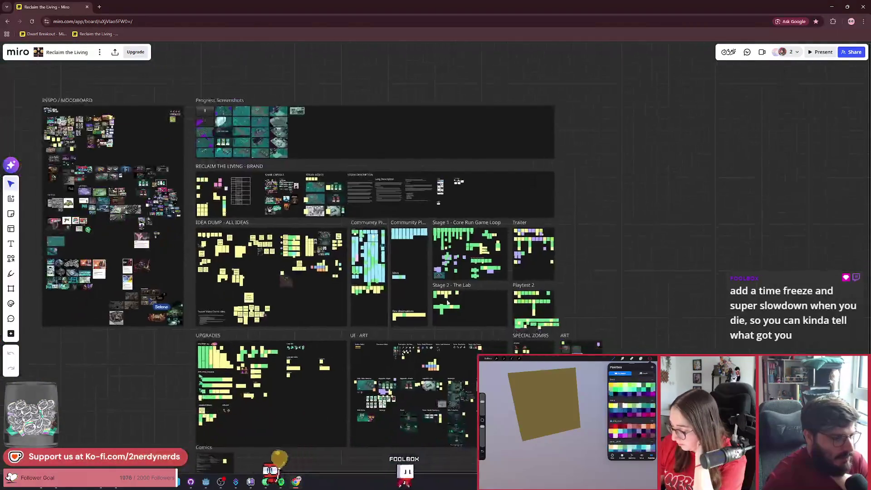
{"action": "scroll", "coordinate": [447, 302], "scroll_direction": "up", "scroll_amount": 10}
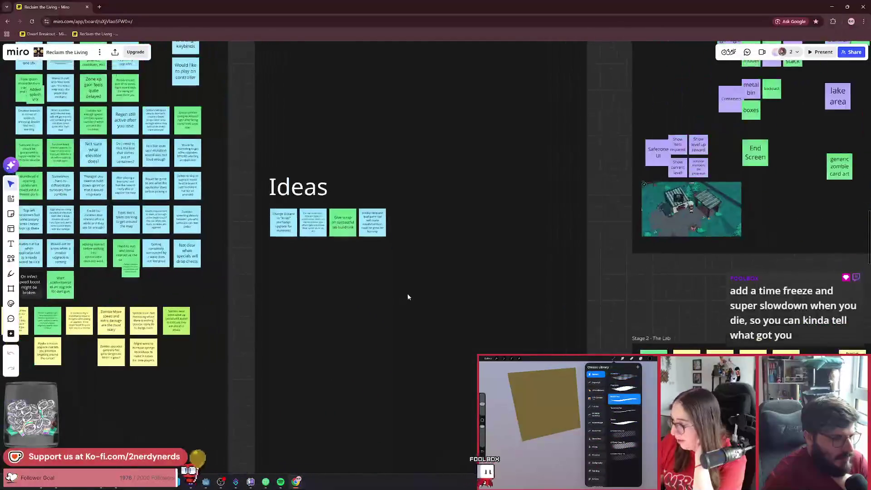
{"action": "scroll", "coordinate": [407, 297], "scroll_direction": "up", "scroll_amount": 3}
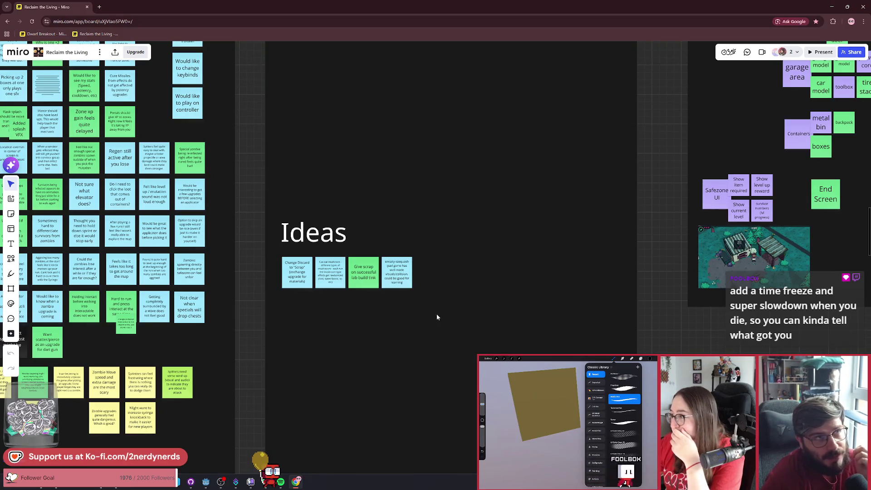
{"action": "scroll", "coordinate": [436, 317], "scroll_direction": "up", "scroll_amount": 4}
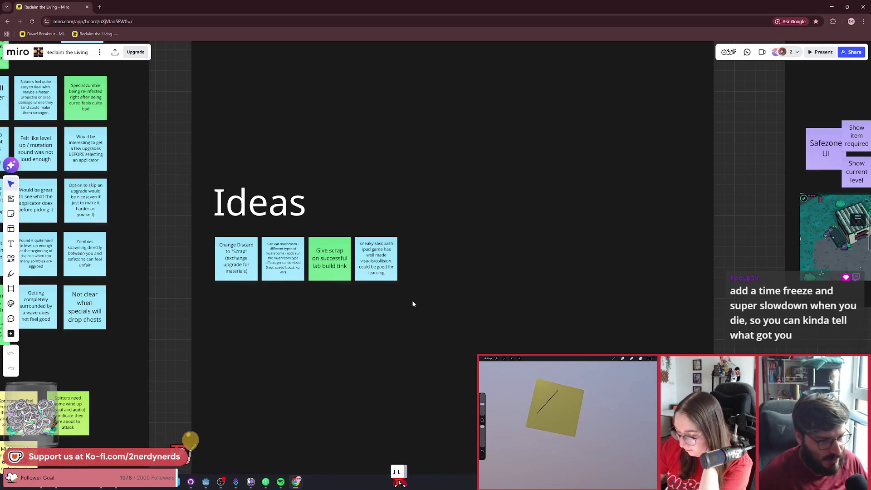
{"action": "scroll", "coordinate": [385, 274], "scroll_direction": "up", "scroll_amount": 2}
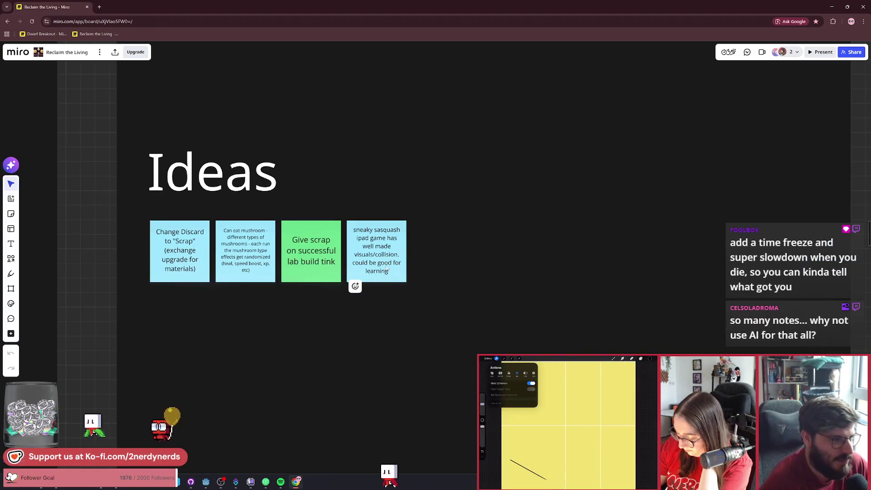
Step: Duplicate the sneaky sasquash note and change the copy to 'when you lose, go slow mo and zoom on the doc'
{"action": "left_click", "coordinate": [384, 236]}
{"action": "key", "text": "ctrl+d"}
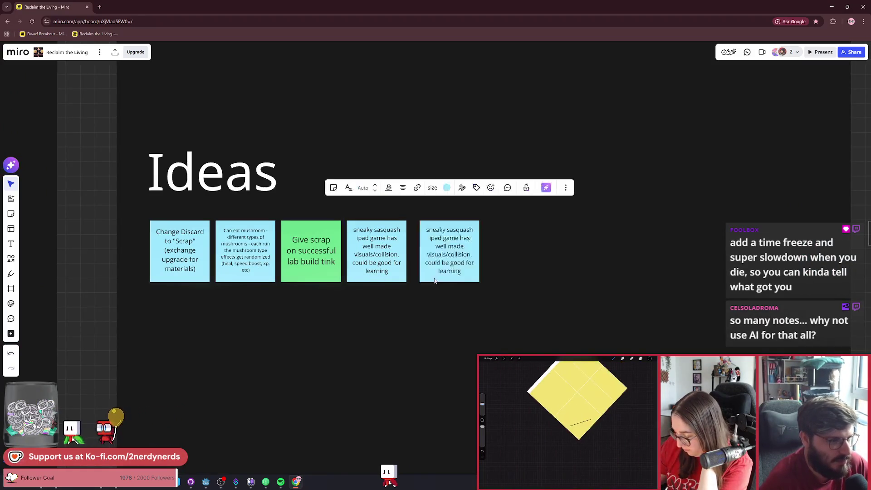
{"action": "scroll", "coordinate": [449, 269], "scroll_direction": "up", "scroll_amount": 3}
{"action": "double_click", "coordinate": [448, 267]}
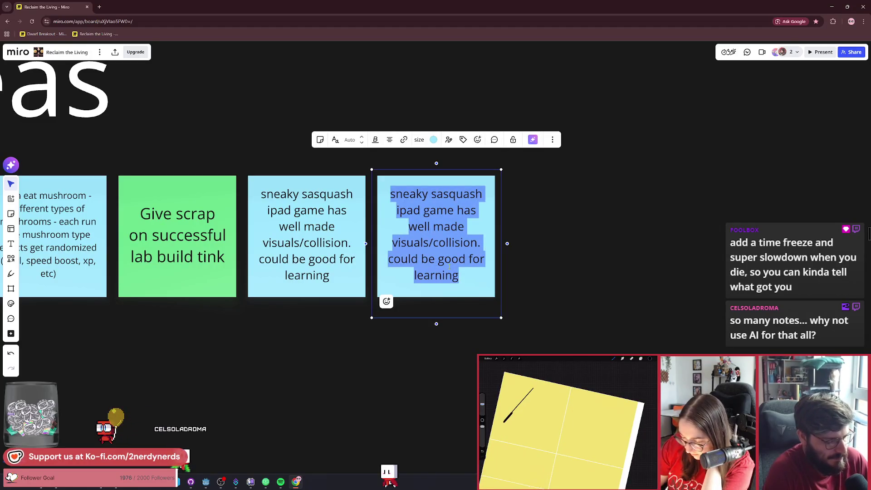
{"action": "type", "text": "when "}
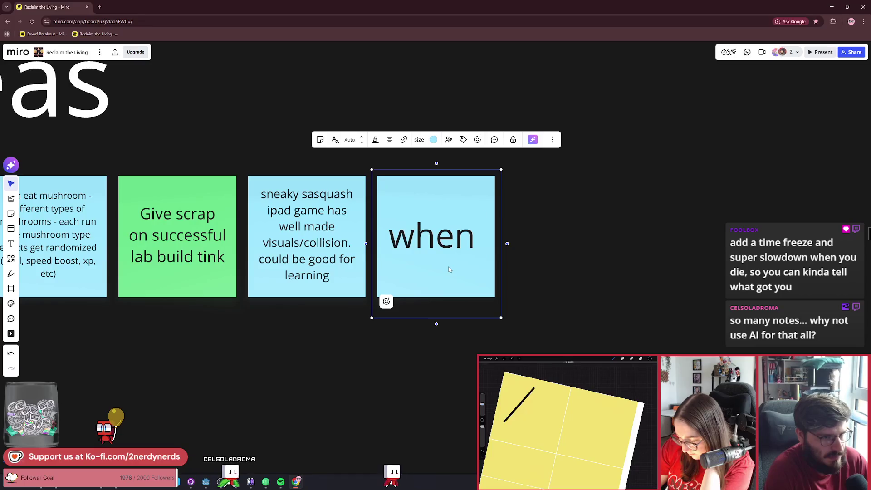
{"action": "type", "text": "you lose,"}
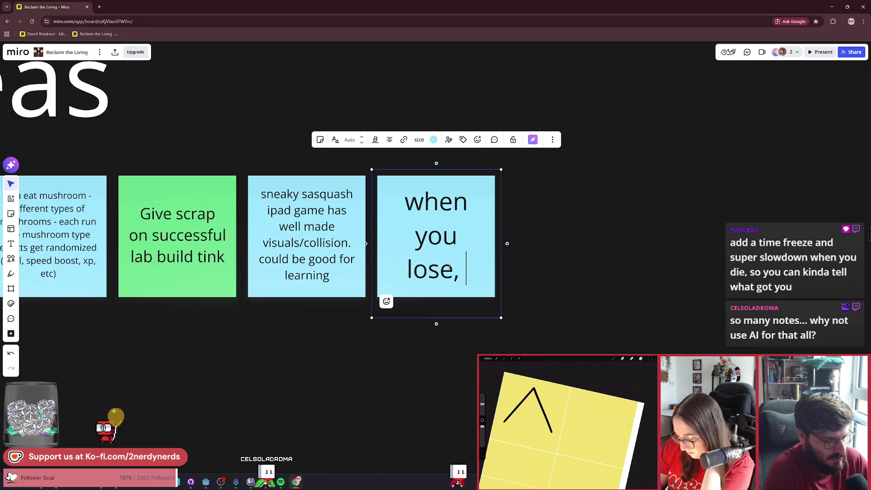
{"action": "type", "text": " go "}
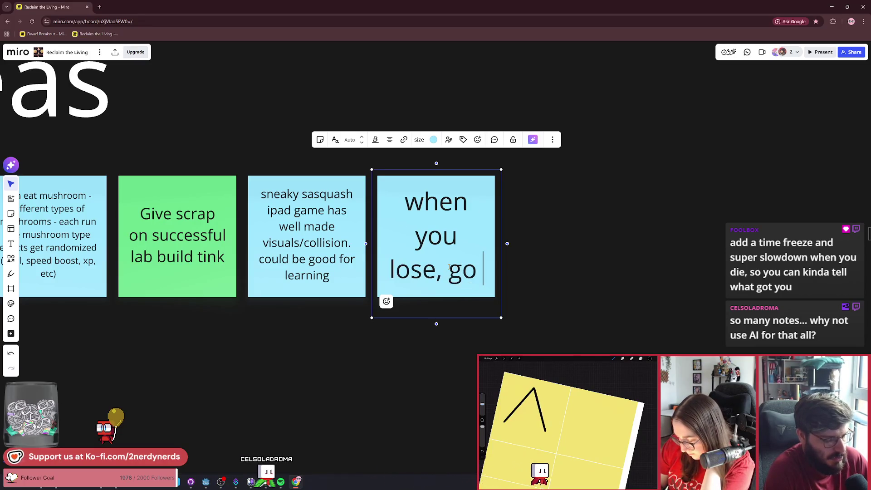
{"action": "type", "text": "slow mo and "}
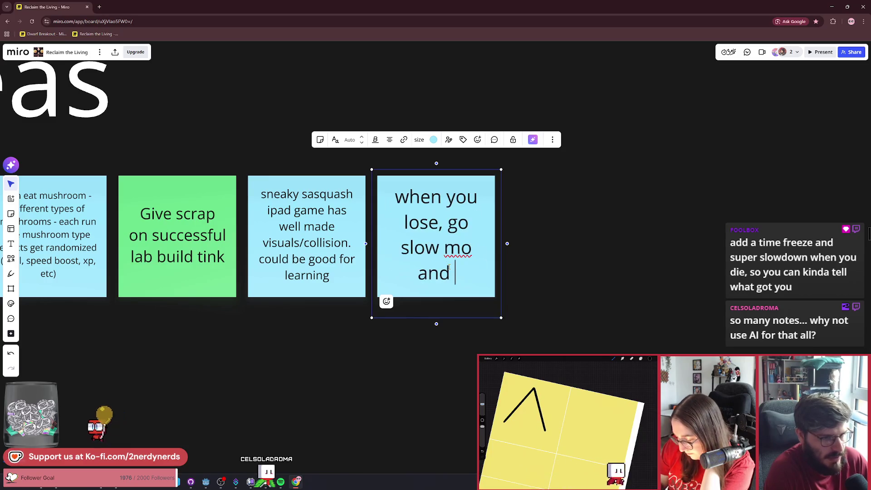
{"action": "type", "text": "zoom on the doc"}
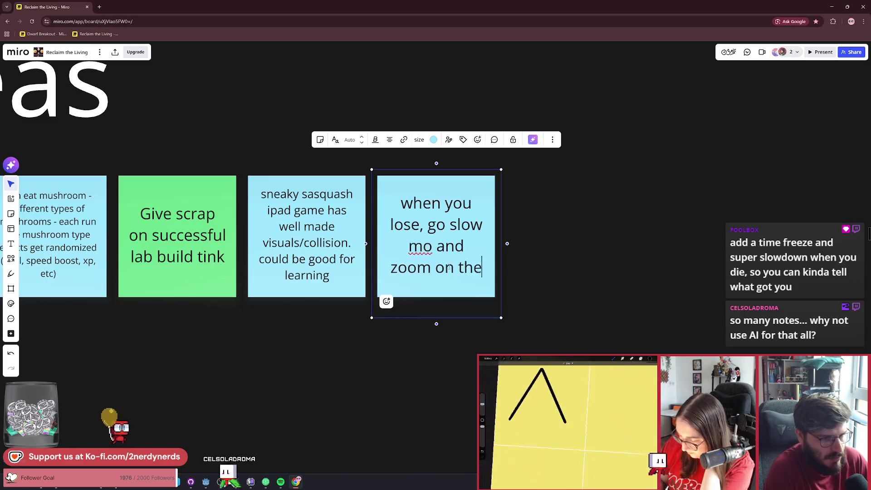
{"action": "left_click", "coordinate": [616, 322]}
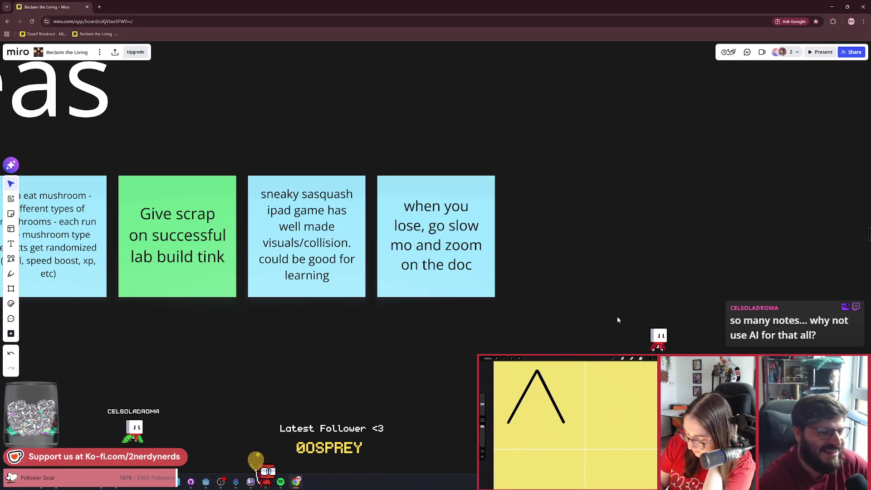
Step: Zoom into the Community Playtest and Stage 1 notes, then zoom back out to the whole board
{"action": "scroll", "coordinate": [617, 316], "scroll_direction": "down", "scroll_amount": 10}
{"action": "scroll", "coordinate": [550, 295], "scroll_direction": "down", "scroll_amount": 5}
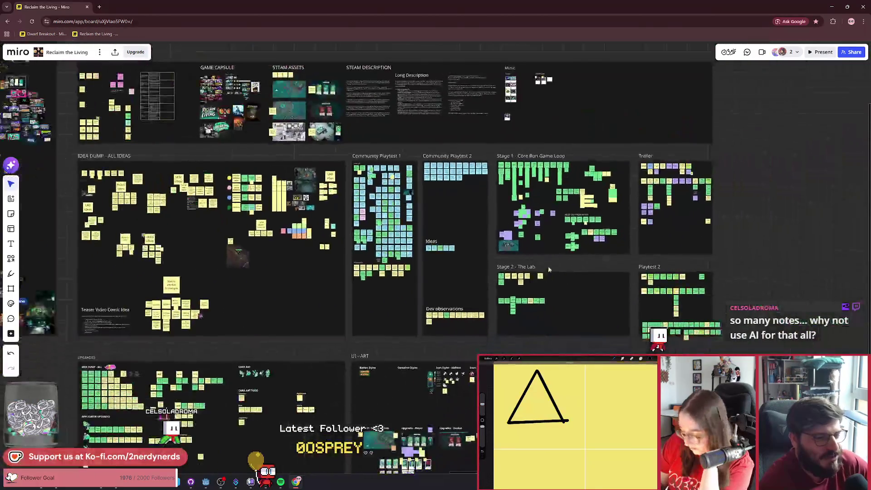
{"action": "scroll", "coordinate": [540, 269], "scroll_direction": "down", "scroll_amount": 5}
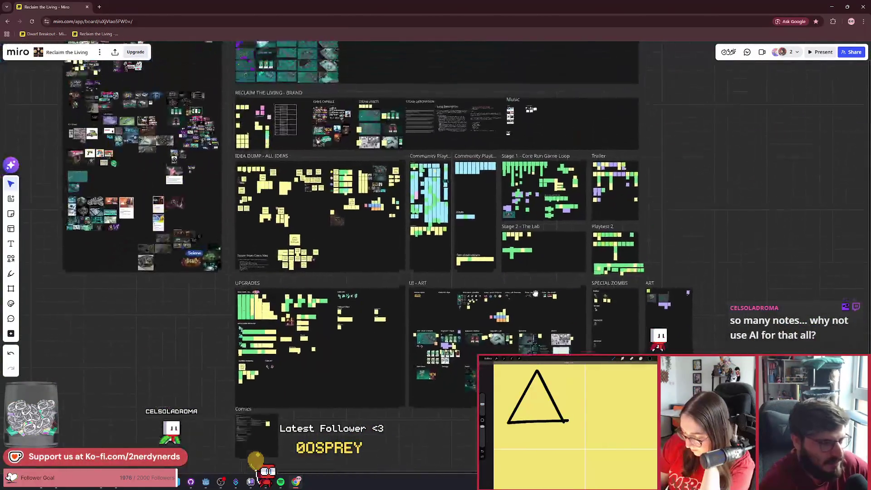
{"action": "scroll", "coordinate": [554, 318], "scroll_direction": "down", "scroll_amount": 2}
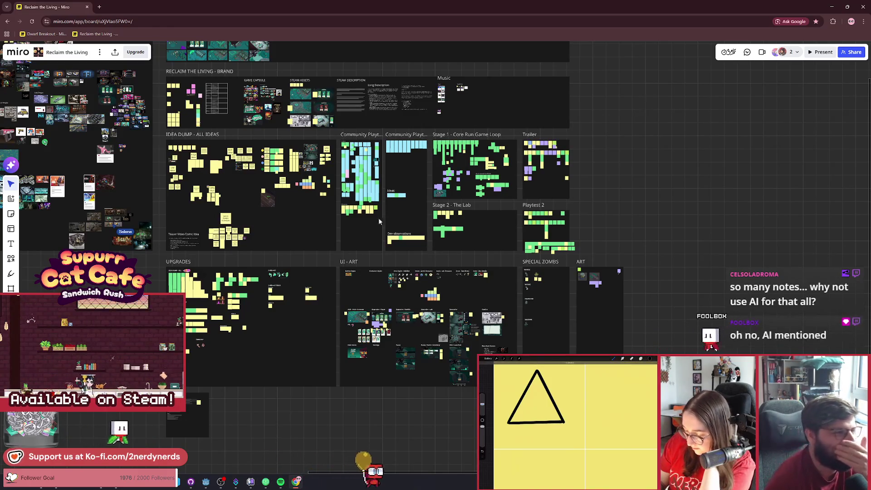
{"action": "scroll", "coordinate": [378, 217], "scroll_direction": "up", "scroll_amount": 1}
{"action": "scroll", "coordinate": [378, 218], "scroll_direction": "left", "scroll_amount": 1}
{"action": "scroll", "coordinate": [335, 189], "scroll_direction": "left", "scroll_amount": 2}
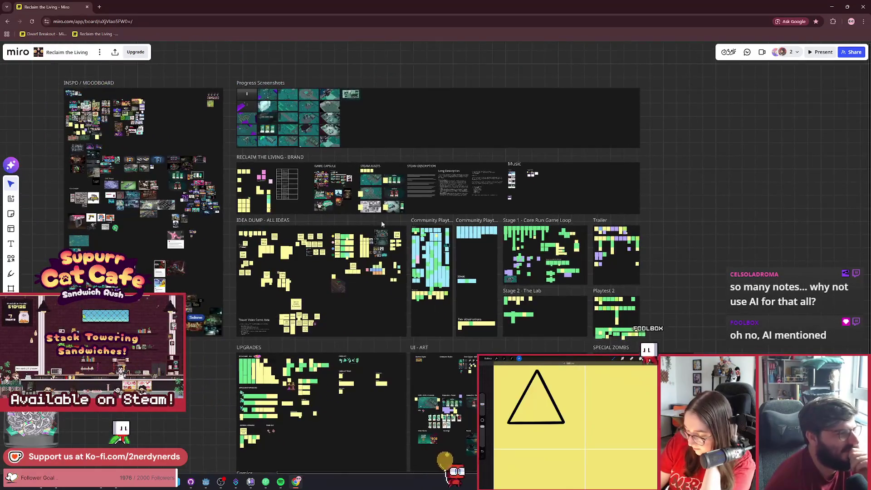
{"action": "scroll", "coordinate": [492, 279], "scroll_direction": "up", "scroll_amount": 5}
{"action": "scroll", "coordinate": [492, 280], "scroll_direction": "up", "scroll_amount": 2}
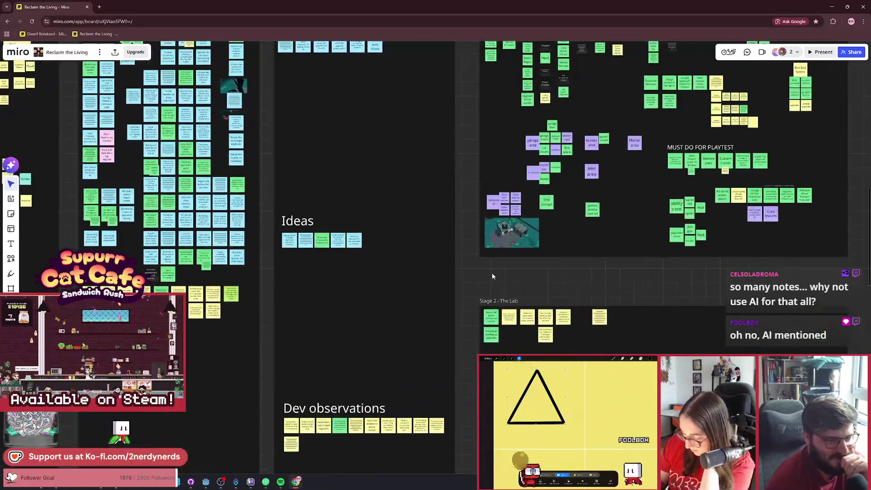
{"action": "scroll", "coordinate": [467, 267], "scroll_direction": "right", "scroll_amount": 1}
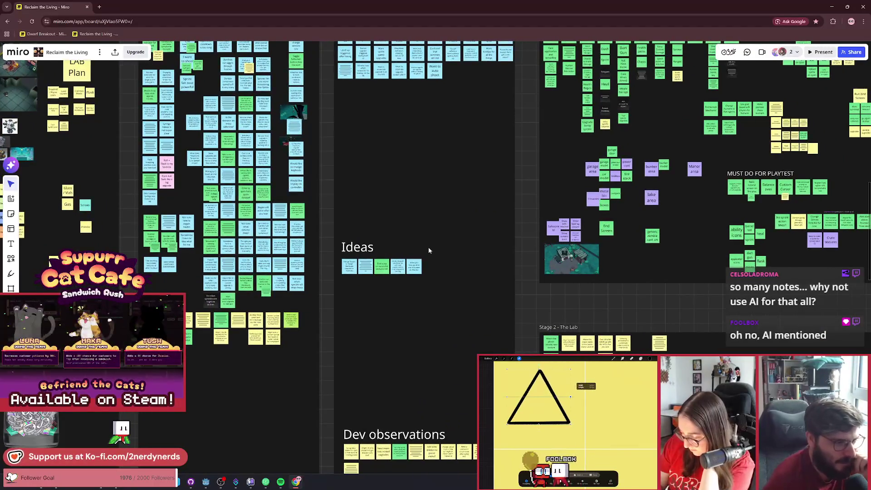
{"action": "scroll", "coordinate": [432, 267], "scroll_direction": "down", "scroll_amount": 3}
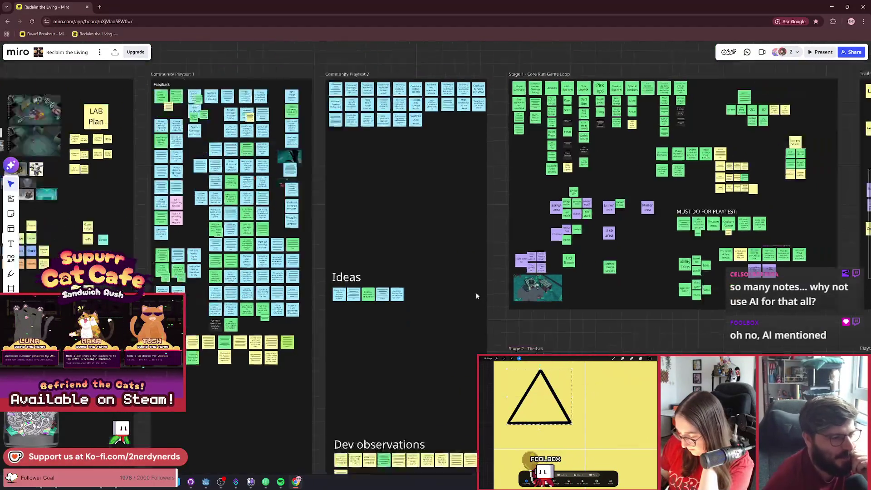
{"action": "scroll", "coordinate": [476, 296], "scroll_direction": "down", "scroll_amount": 6}
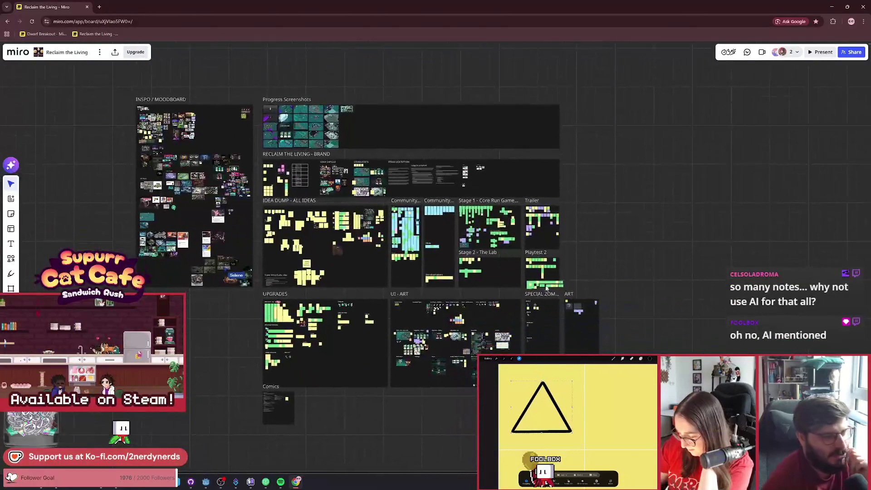
Step: Snip a screenshot of the whole board area with Win+Shift+S
{"action": "key", "text": "super+shift+s"}
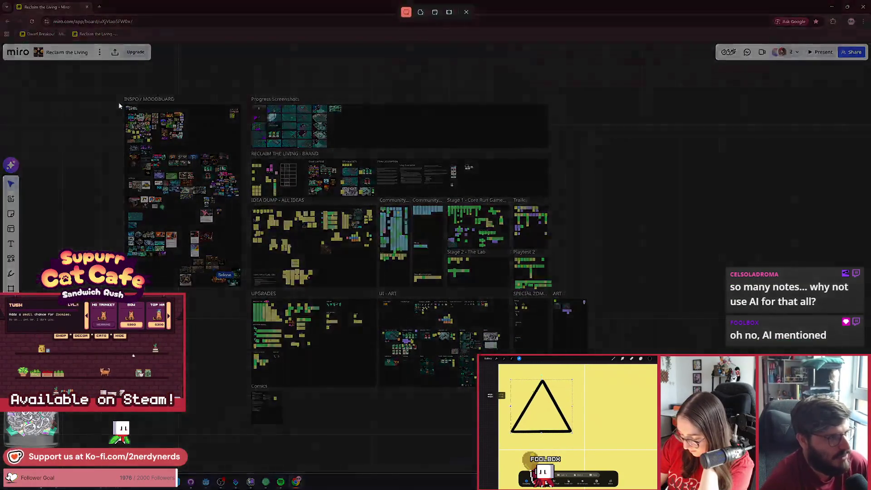
{"action": "mouse_move", "coordinate": [108, 83]}
{"action": "left_mouse_down"}
{"action": "mouse_move", "coordinate": [341, 311]}
{"action": "mouse_move", "coordinate": [628, 448]}
{"action": "left_mouse_up"}
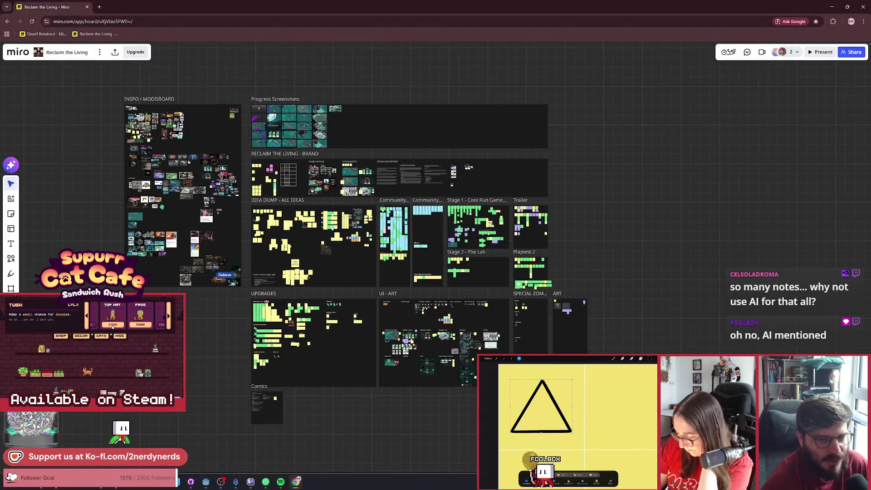
{"action": "scroll", "coordinate": [517, 270], "scroll_direction": "up", "scroll_amount": 3}
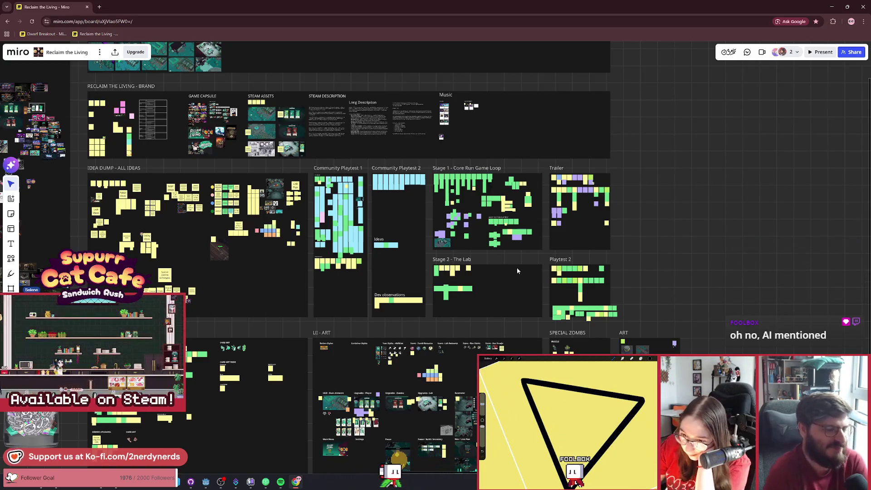
Step: Browse the HUD, menu and generator mockups in Miro's UI - ART frames, then bring up the Godot editor
{"action": "scroll", "coordinate": [430, 323], "scroll_direction": "down", "scroll_amount": 3}
{"action": "scroll", "coordinate": [340, 299], "scroll_direction": "up", "scroll_amount": 8}
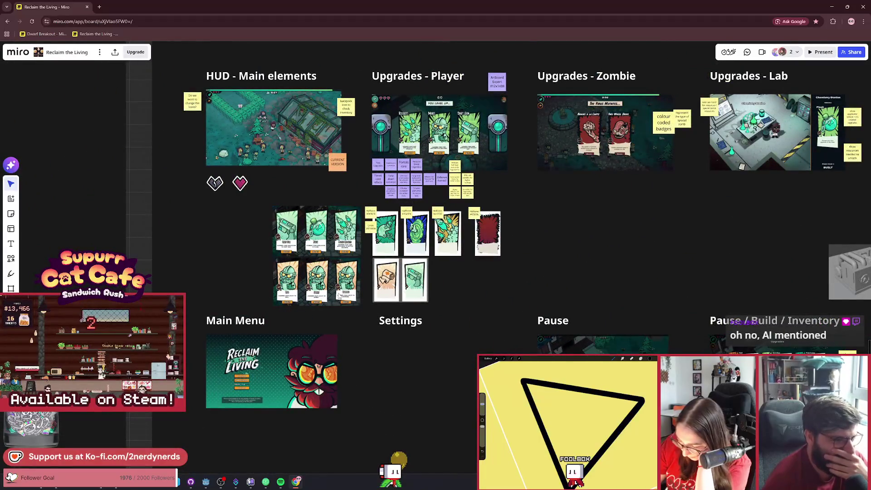
{"action": "scroll", "coordinate": [464, 257], "scroll_direction": "up", "scroll_amount": 4}
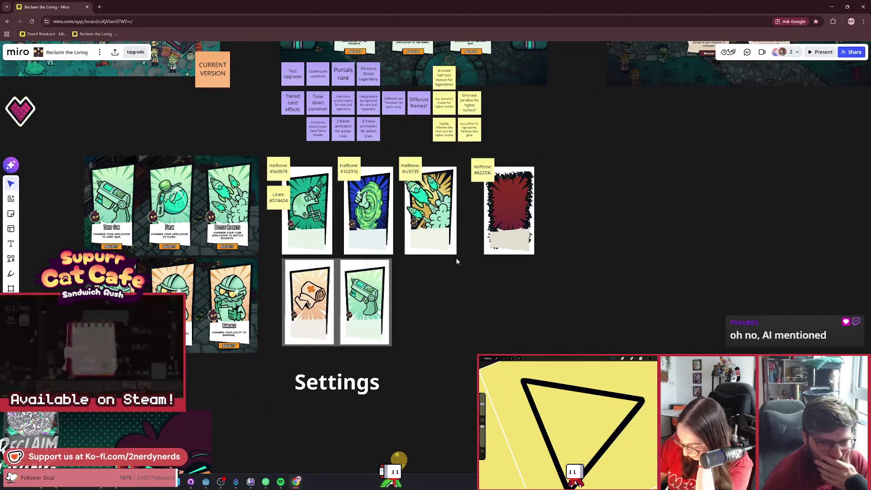
{"action": "scroll", "coordinate": [454, 257], "scroll_direction": "down", "scroll_amount": 4}
{"action": "scroll", "coordinate": [454, 257], "scroll_direction": "down", "scroll_amount": 5}
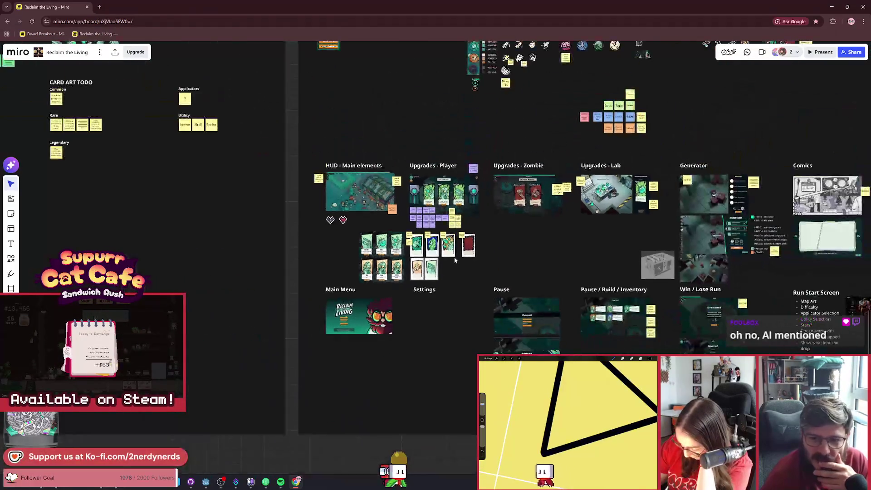
{"action": "mouse_move", "coordinate": [453, 257]}
{"action": "left_mouse_down"}
{"action": "mouse_move", "coordinate": [371, 249]}
{"action": "mouse_move", "coordinate": [415, 249]}
{"action": "mouse_move", "coordinate": [311, 262]}
{"action": "left_mouse_up"}
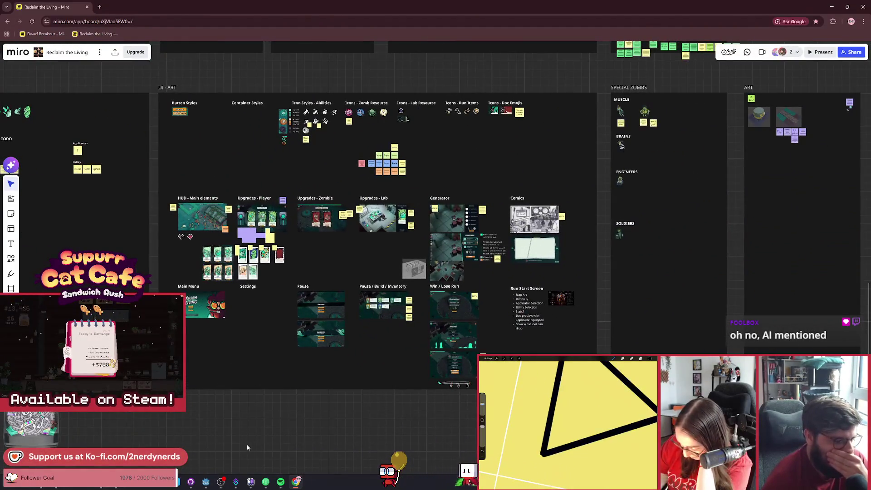
{"action": "left_click", "coordinate": [208, 484]}
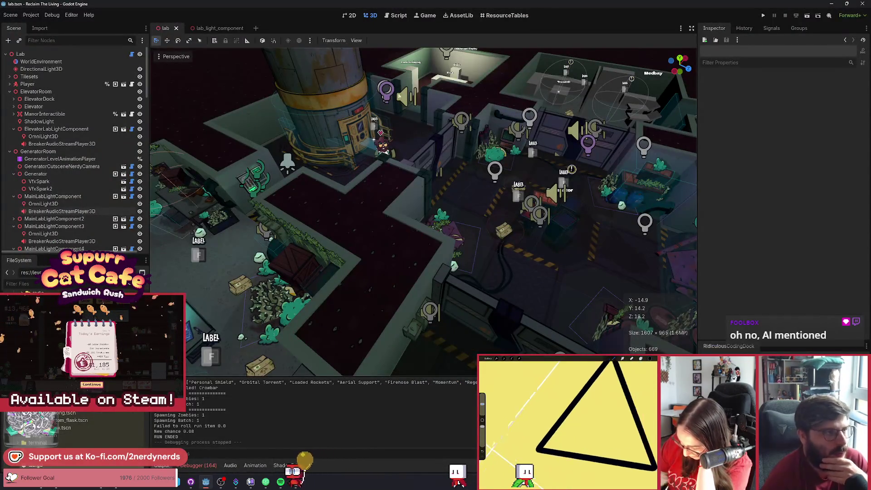
Step: Run the current lab scene so Reclaim The Living opens in a debug window
{"action": "left_click", "coordinate": [807, 15]}
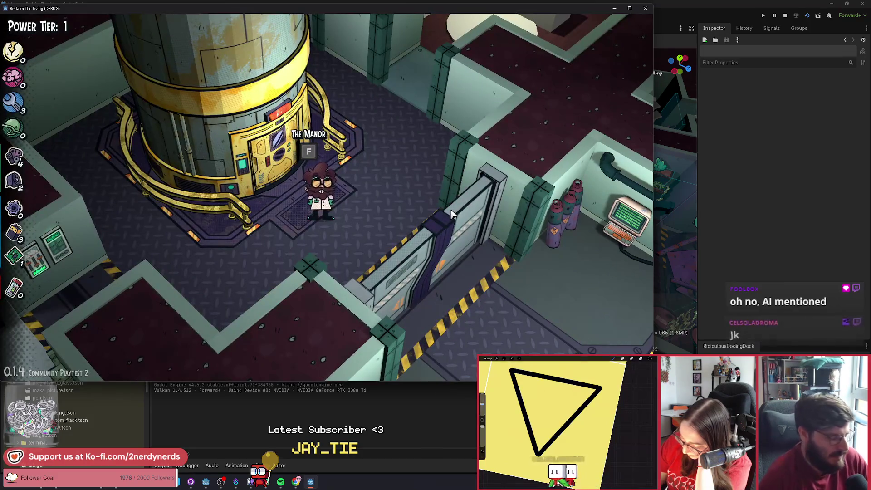
Step: Walk the doctor around the lab, past the reactor and Gun Workbench, toward the Generator
{"action": "key", "text": "s+d"}
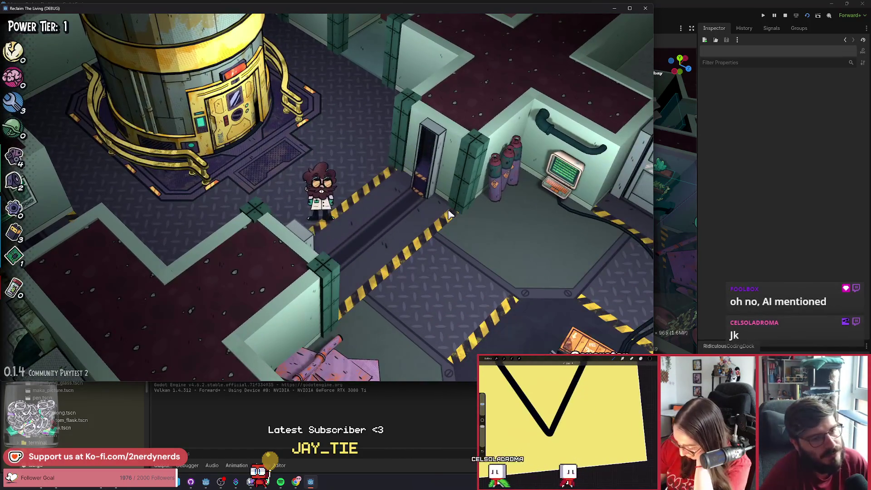
{"action": "key", "text": "s"}
{"action": "key", "text": "w"}
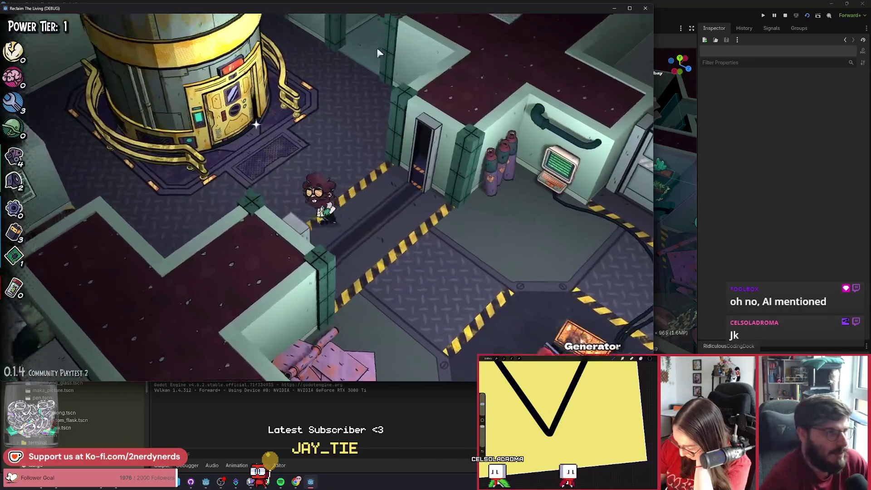
{"action": "key", "text": "w"}
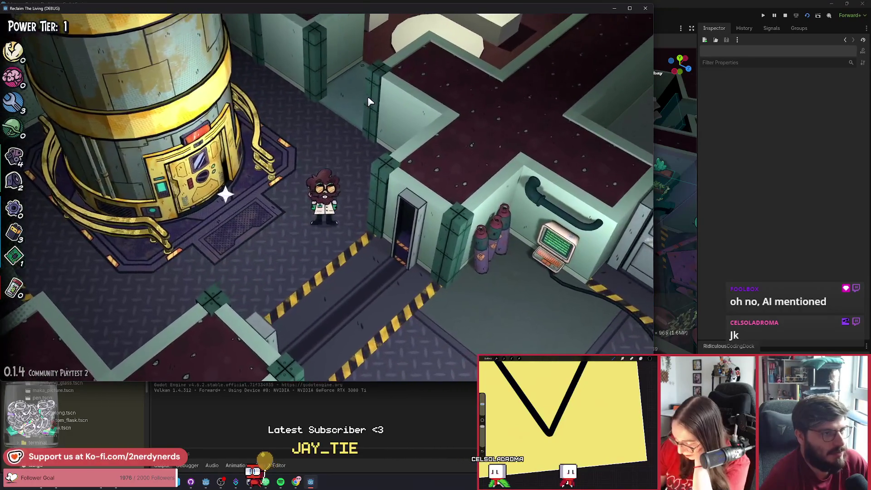
{"action": "key", "text": "s"}
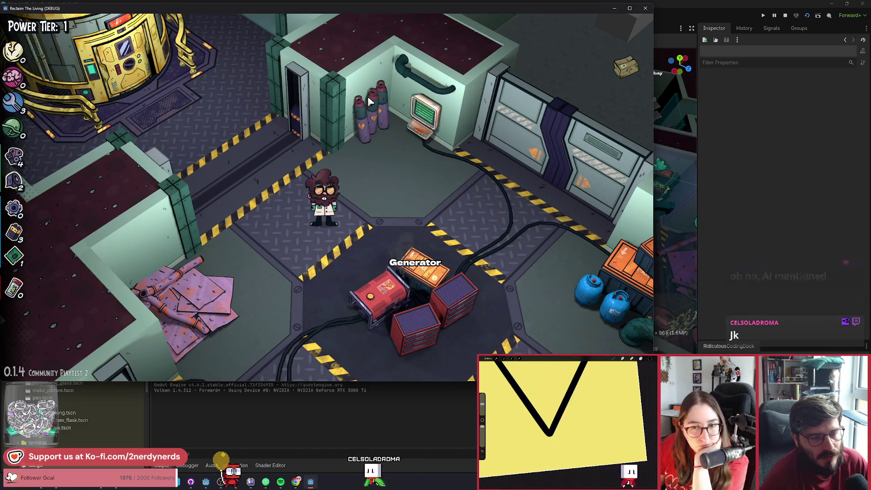
{"action": "key", "text": "d"}
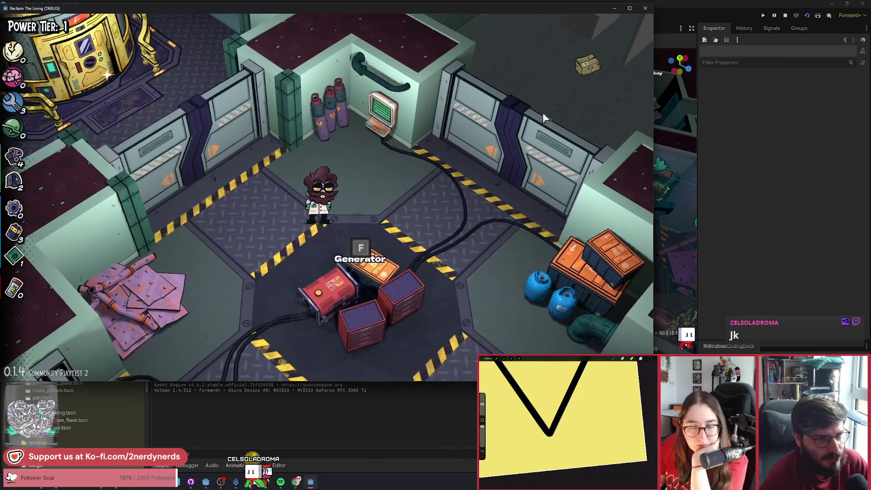
{"action": "key", "text": "a"}
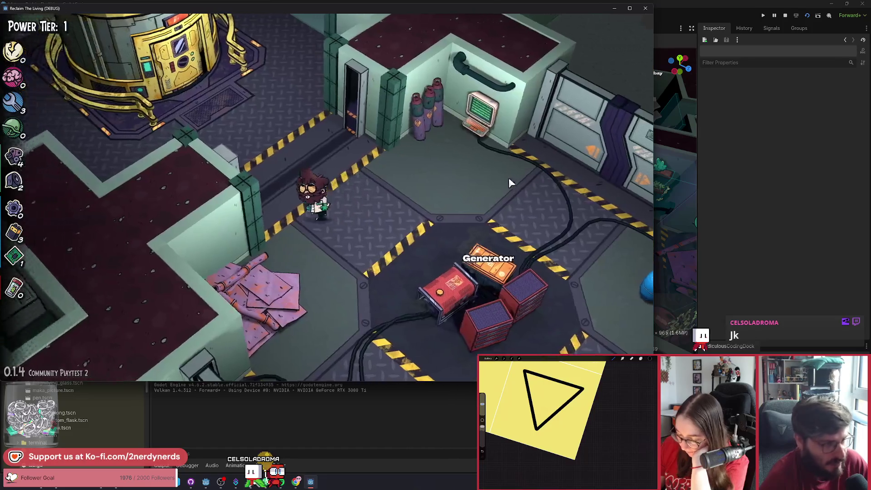
{"action": "key", "text": "a"}
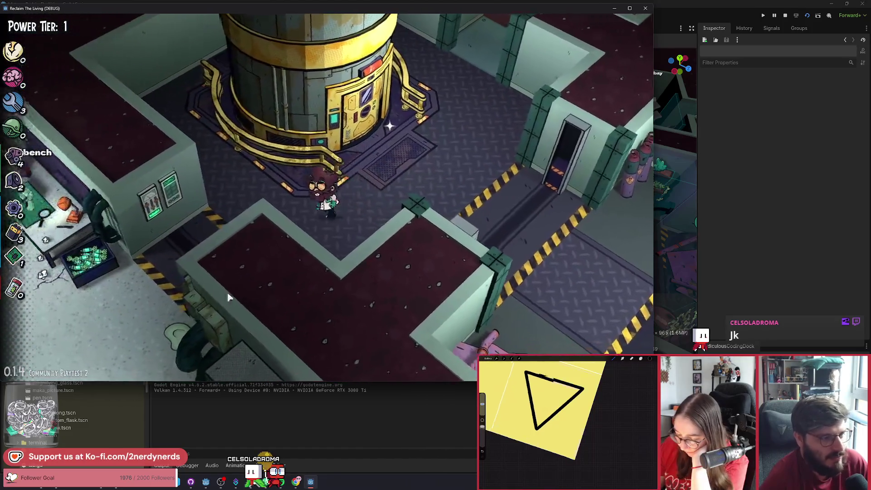
{"action": "key", "text": "a"}
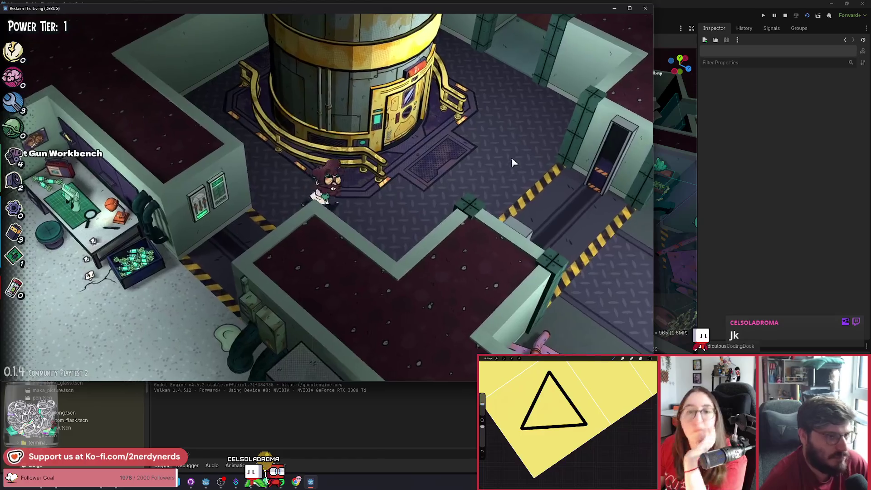
{"action": "key", "text": "d"}
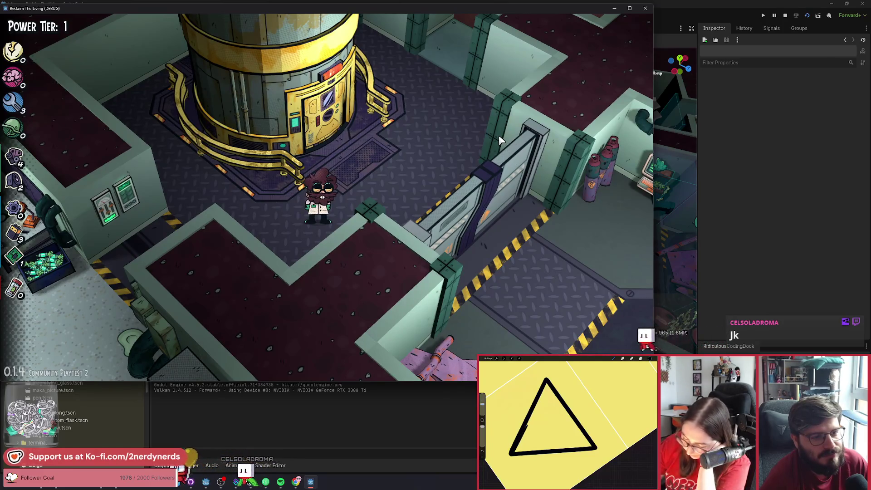
{"action": "key", "text": "d"}
{"action": "key", "text": "d"}
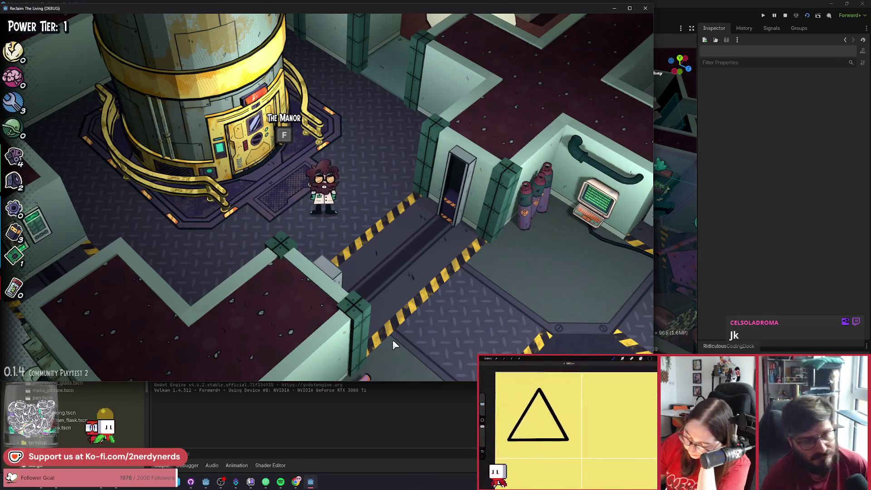
{"action": "key", "text": "s+d"}
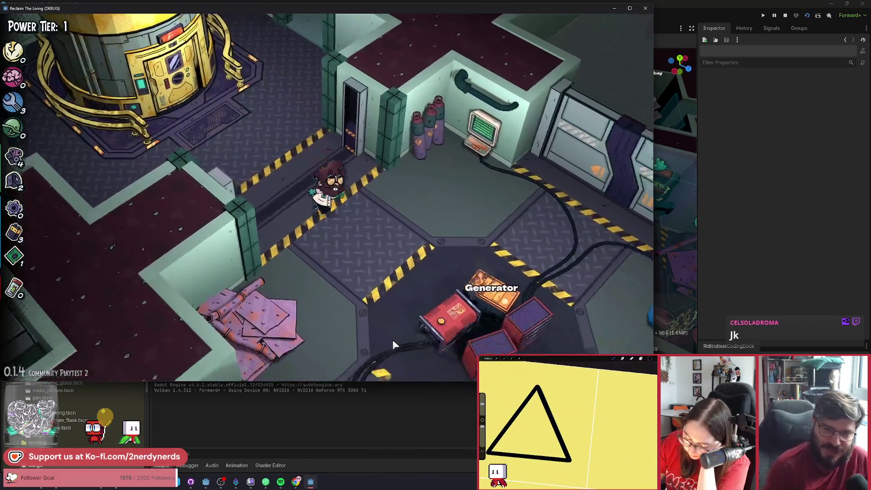
Step: Step beside the Generator, view its Power Generator build options, then close the panel
{"action": "key", "text": "d"}
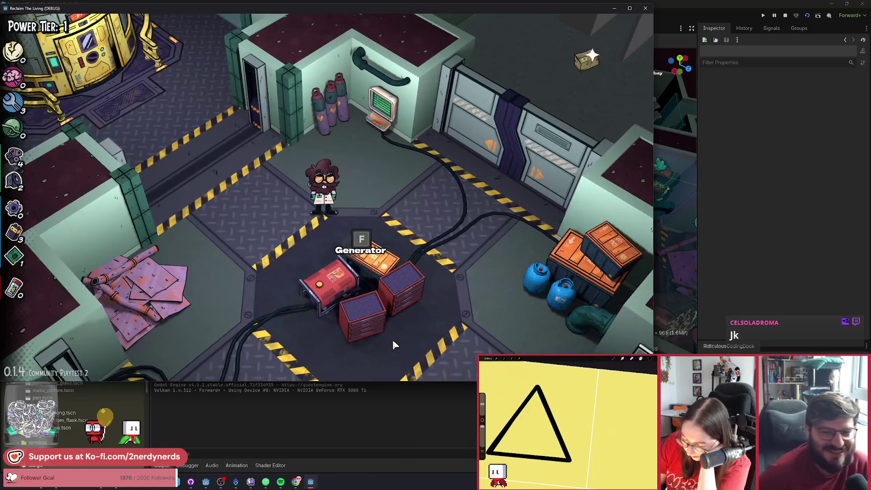
{"action": "key", "text": "s"}
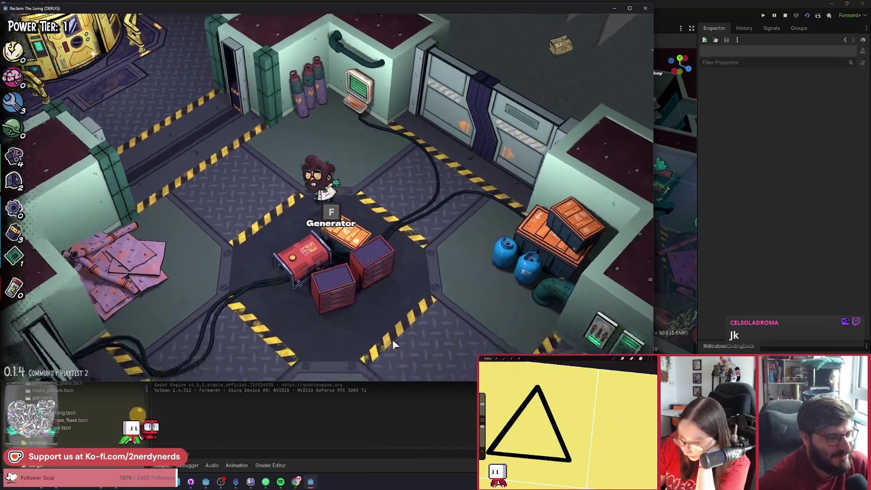
{"action": "key", "text": "f"}
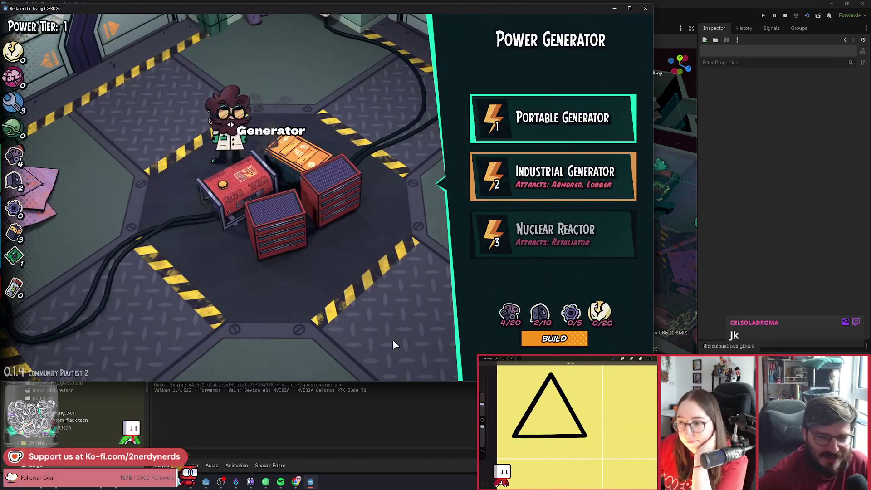
{"action": "key", "text": "Escape"}
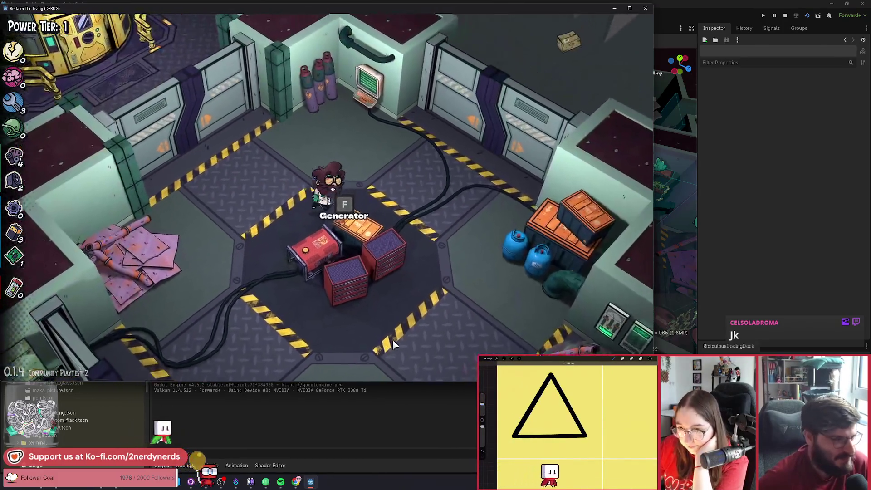
Step: Walk the scientist up to the computer terminal and back toward the Generator, then bring up quick game options
{"action": "key", "text": "w+d"}
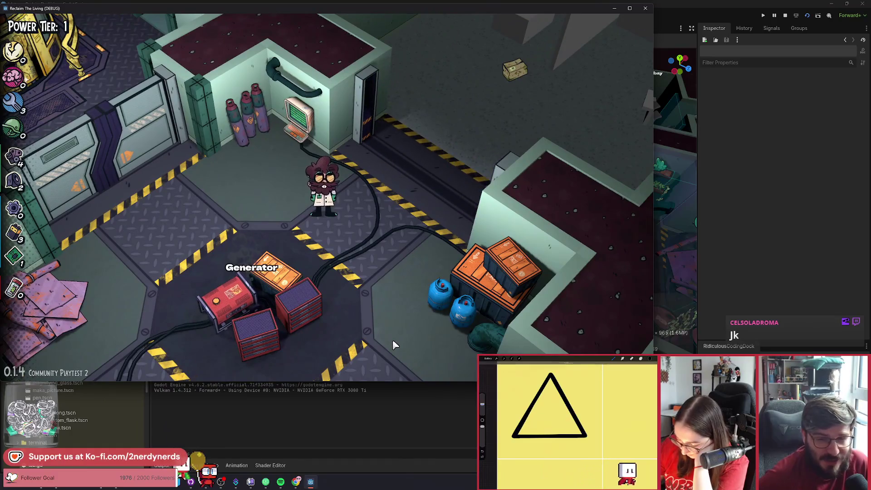
{"action": "key", "text": "w"}
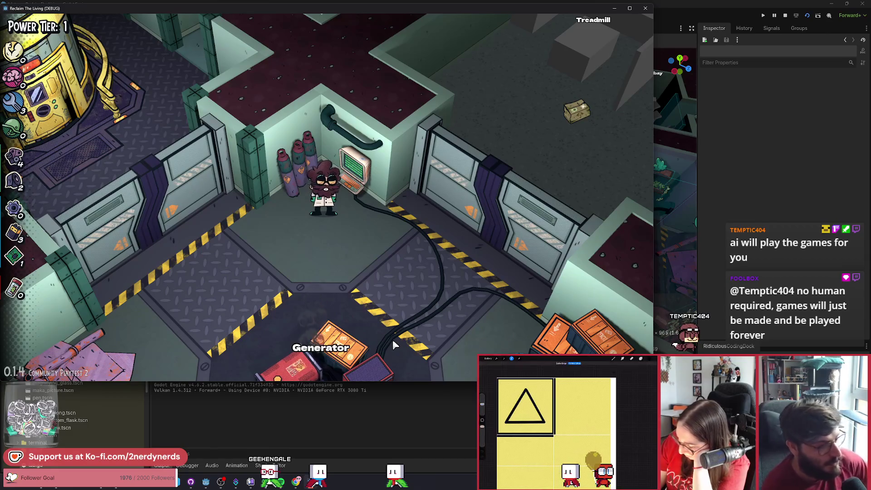
{"action": "key", "text": "a"}
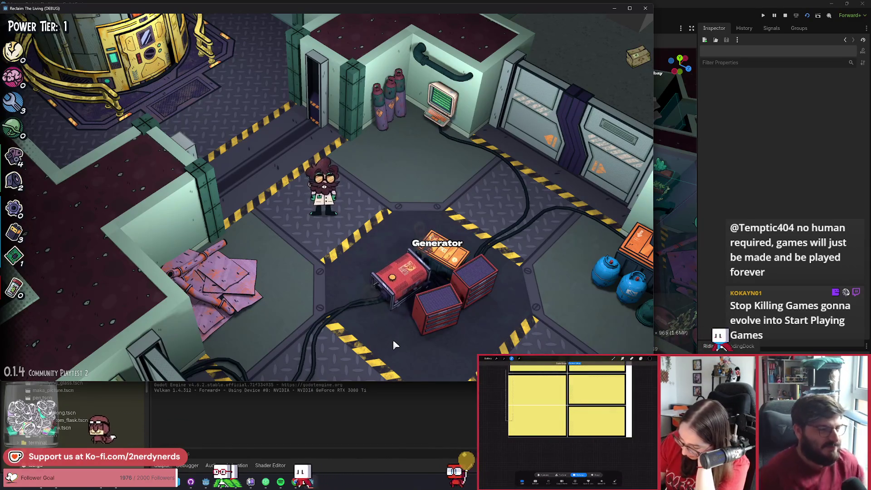
{"action": "right_click", "coordinate": [576, 172]}
Step: Quick Restart the lab at Power Tier 0, dismiss the intro, and head toward the Generator
{"action": "left_click", "coordinate": [609, 305]}
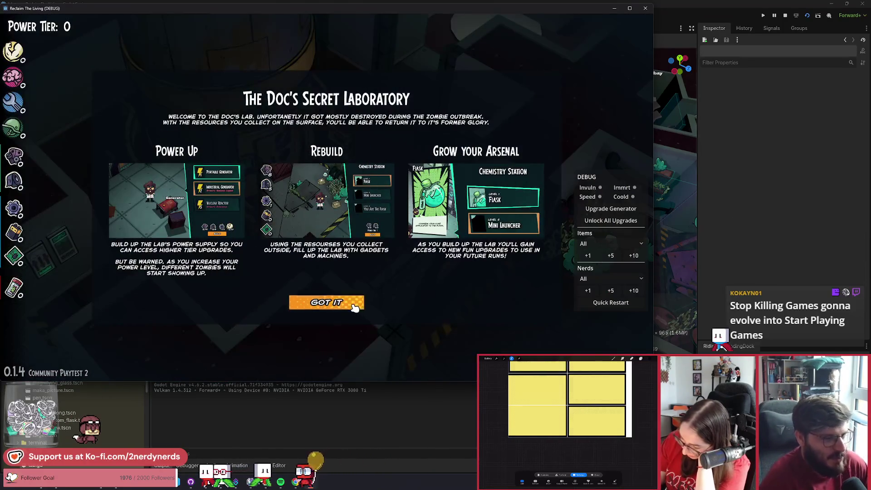
{"action": "left_click", "coordinate": [353, 305]}
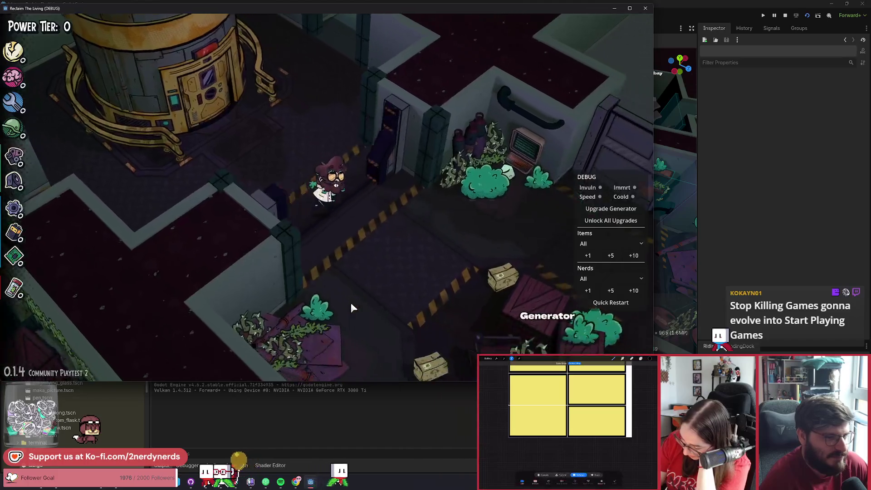
{"action": "key", "text": "s"}
{"action": "key", "text": "d"}
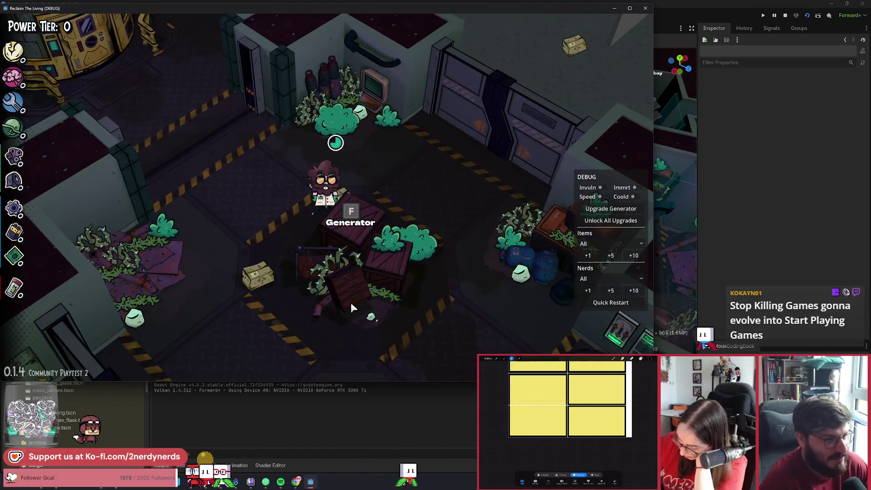
Step: Reposition beside the Generator and open the Power Generator build choices
{"action": "key", "text": "a"}
{"action": "key", "text": "s"}
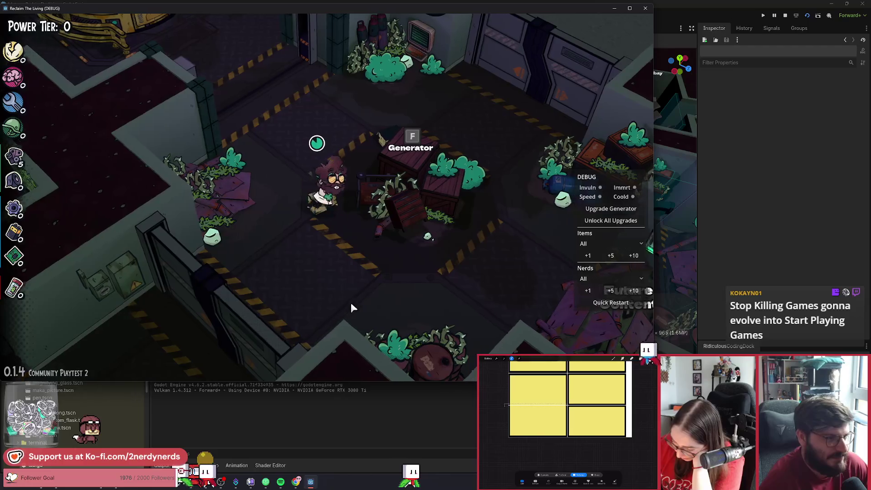
{"action": "key", "text": "w"}
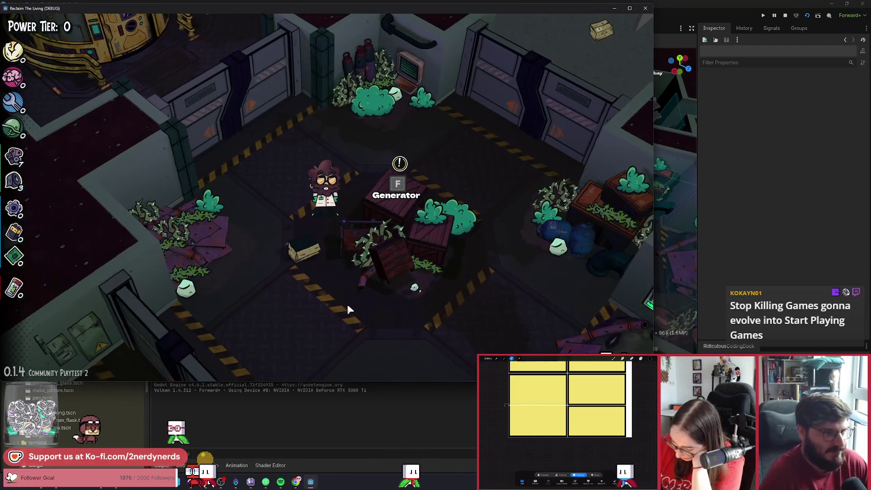
{"action": "key", "text": "f"}
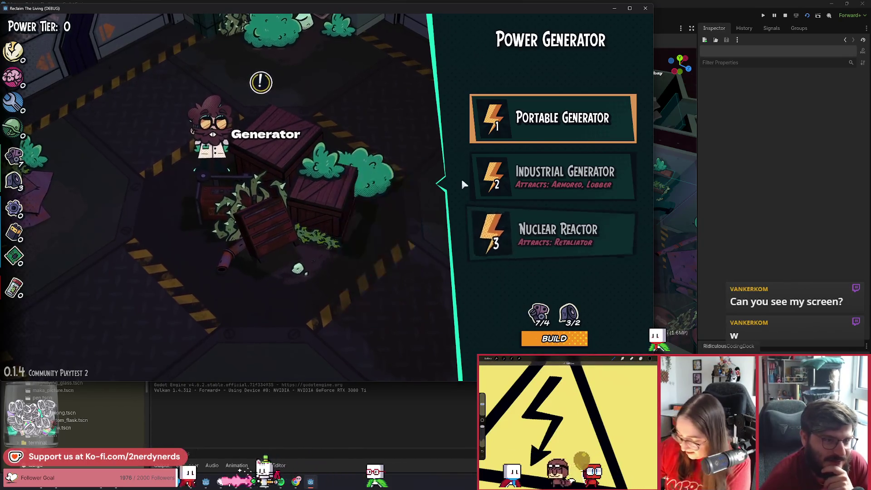
Step: Check which enemies the Industrial Generator attracts
{"action": "mouse_move", "coordinate": [502, 187]}
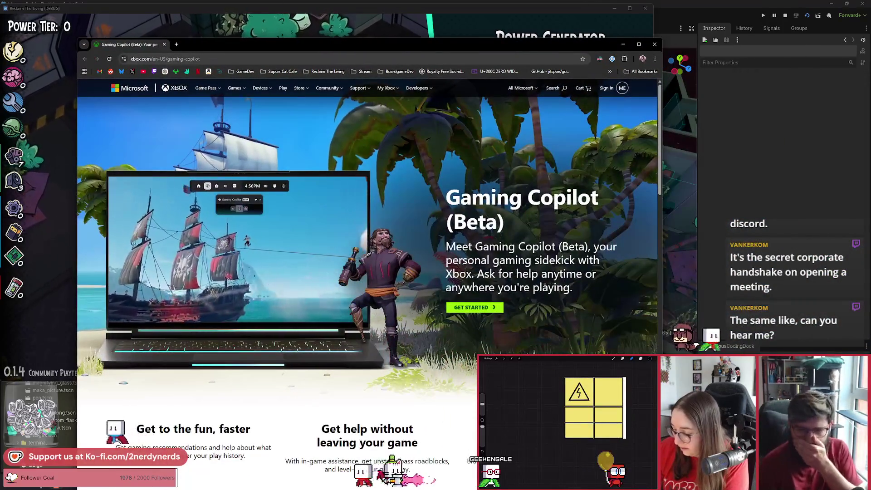
{"action": "left_click_drag", "start_coordinate": [353, 47], "coordinate": [317, 23]}
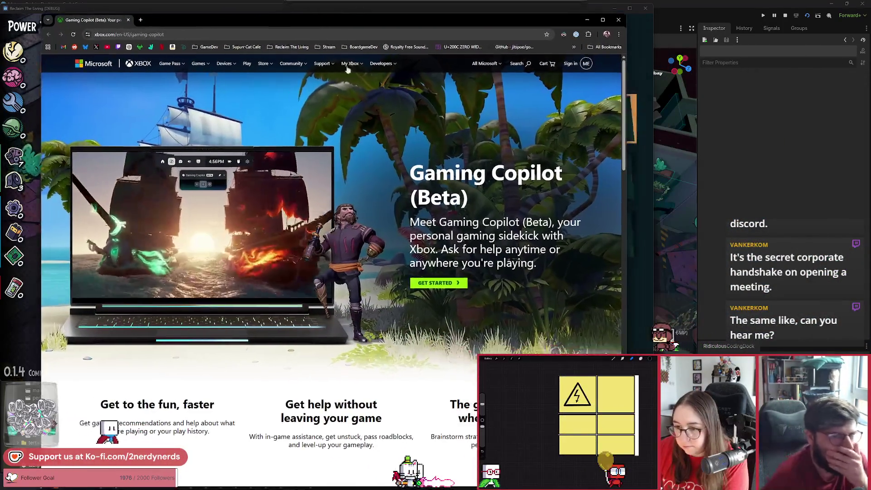
{"action": "scroll", "coordinate": [509, 236], "scroll_direction": "down", "scroll_amount": 1}
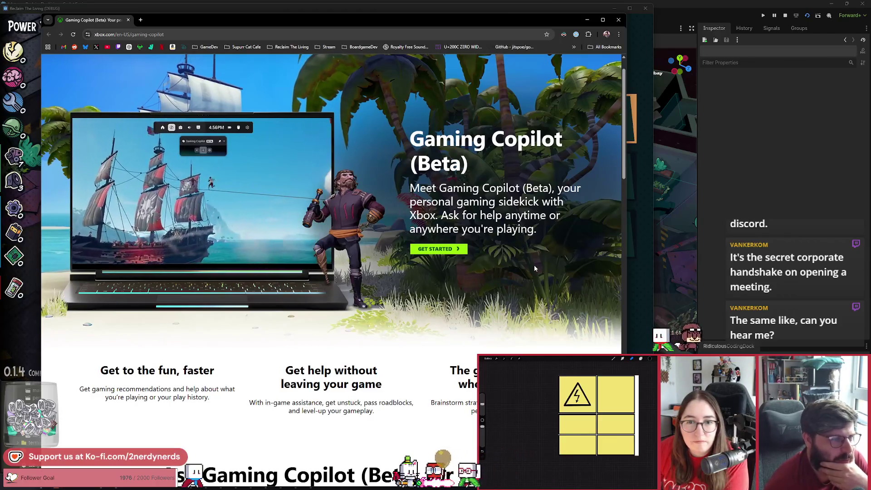
{"action": "scroll", "coordinate": [403, 326], "scroll_direction": "down", "scroll_amount": 1}
{"action": "scroll", "coordinate": [403, 326], "scroll_direction": "down", "scroll_amount": 3}
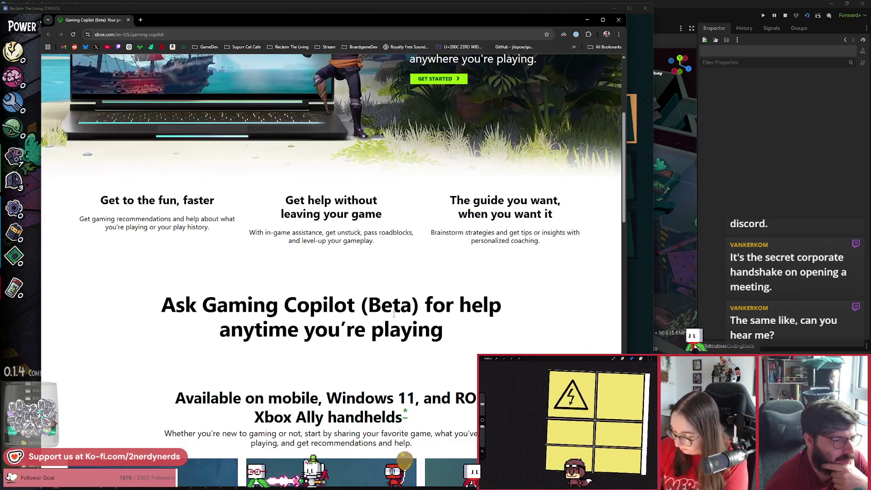
{"action": "scroll", "coordinate": [393, 314], "scroll_direction": "down", "scroll_amount": 2}
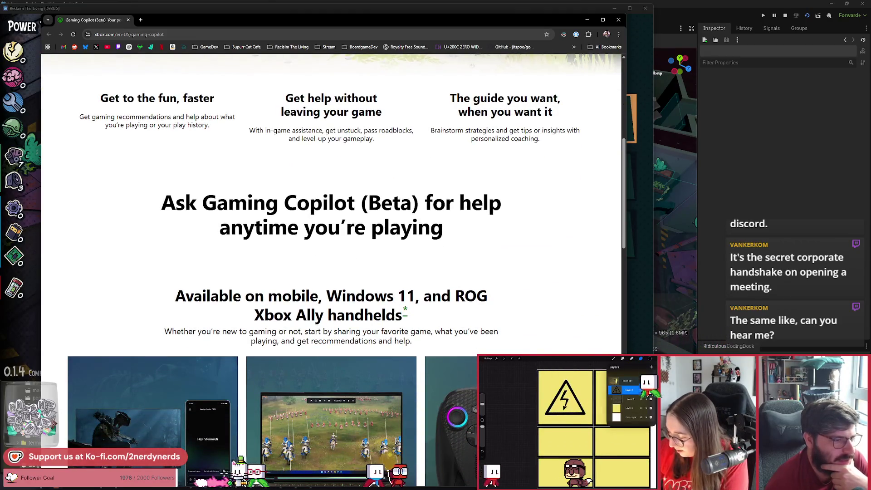
{"action": "scroll", "coordinate": [394, 317], "scroll_direction": "down", "scroll_amount": 1}
{"action": "scroll", "coordinate": [393, 317], "scroll_direction": "down", "scroll_amount": 1}
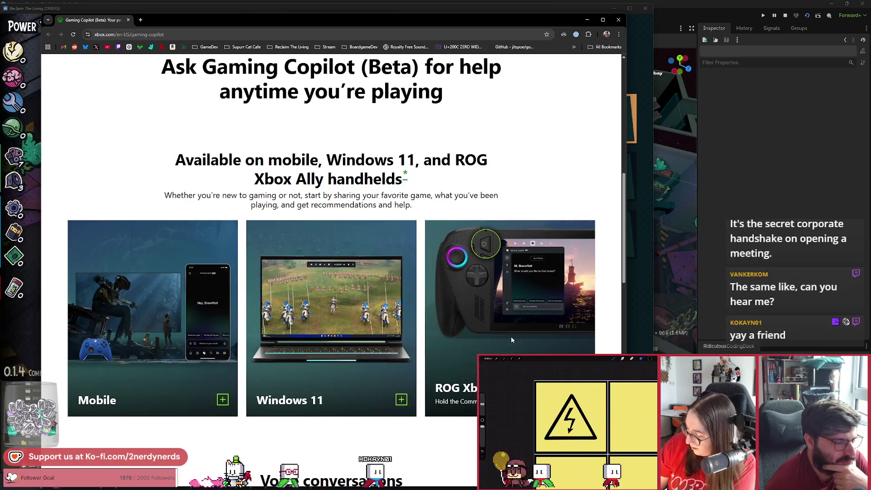
{"action": "scroll", "coordinate": [511, 340], "scroll_direction": "down", "scroll_amount": 5}
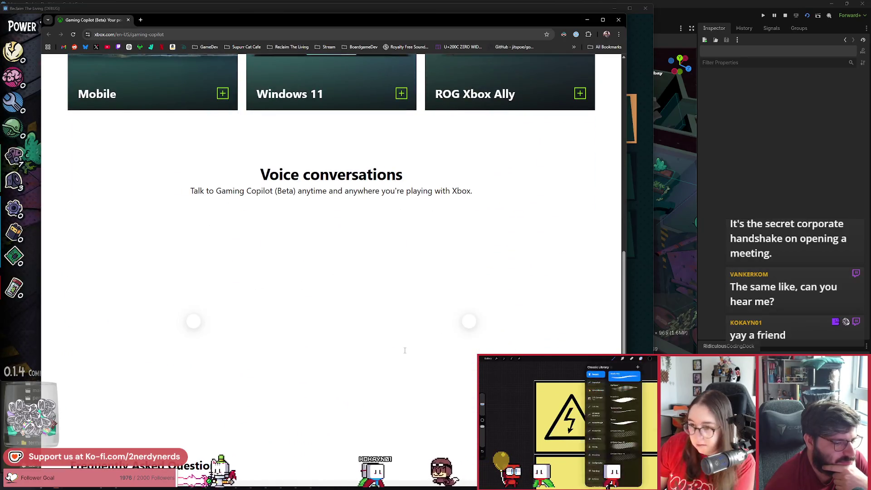
{"action": "scroll", "coordinate": [386, 372], "scroll_direction": "down", "scroll_amount": 6}
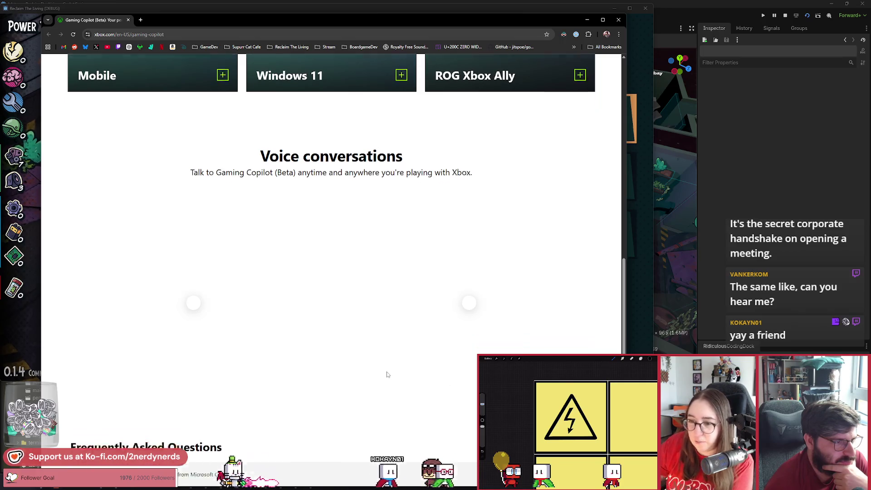
{"action": "scroll", "coordinate": [386, 372], "scroll_direction": "up", "scroll_amount": 6}
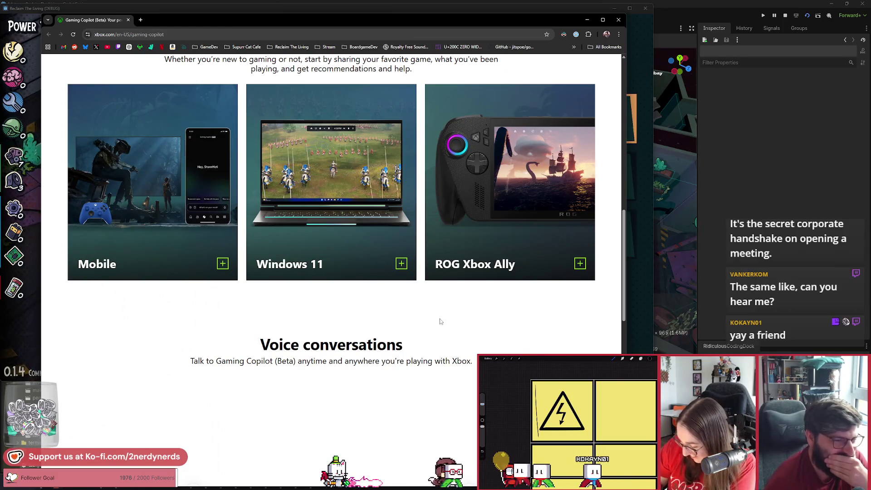
{"action": "scroll", "coordinate": [439, 318], "scroll_direction": "up", "scroll_amount": 1}
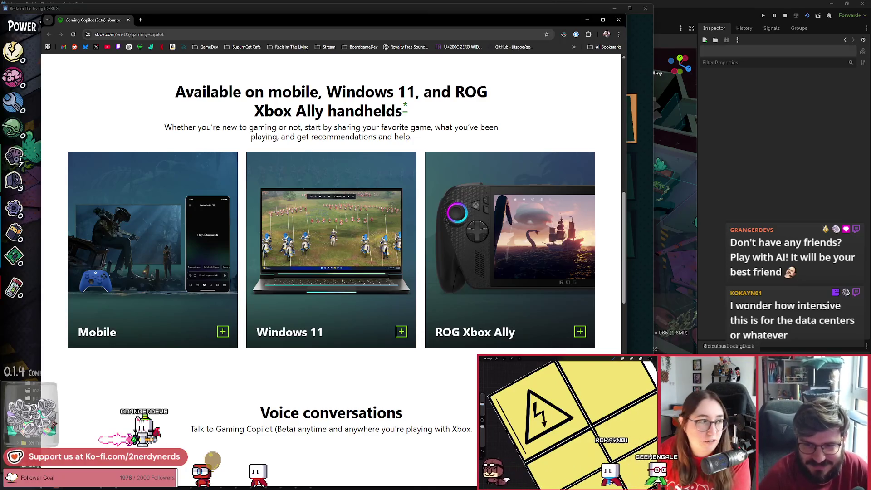
{"action": "scroll", "coordinate": [431, 322], "scroll_direction": "up", "scroll_amount": 10}
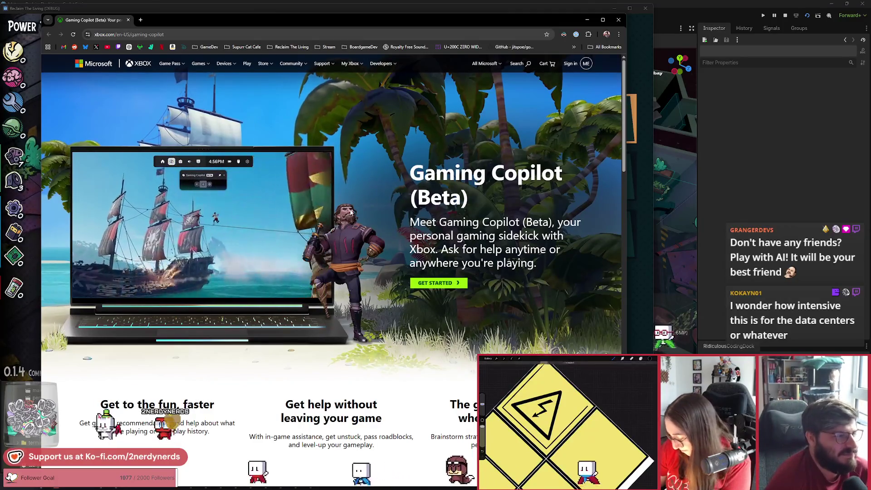
{"action": "scroll", "coordinate": [350, 211], "scroll_direction": "down", "scroll_amount": 3}
{"action": "scroll", "coordinate": [350, 213], "scroll_direction": "up", "scroll_amount": 3}
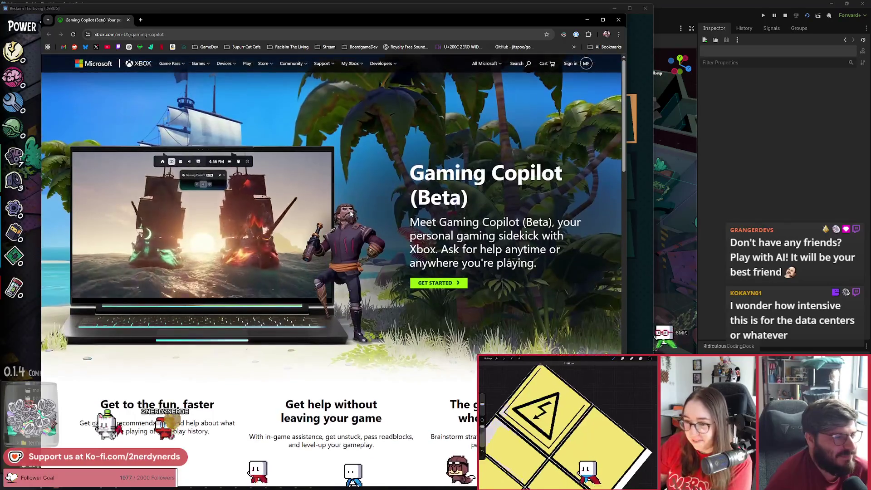
{"action": "scroll", "coordinate": [351, 213], "scroll_direction": "down", "scroll_amount": 1}
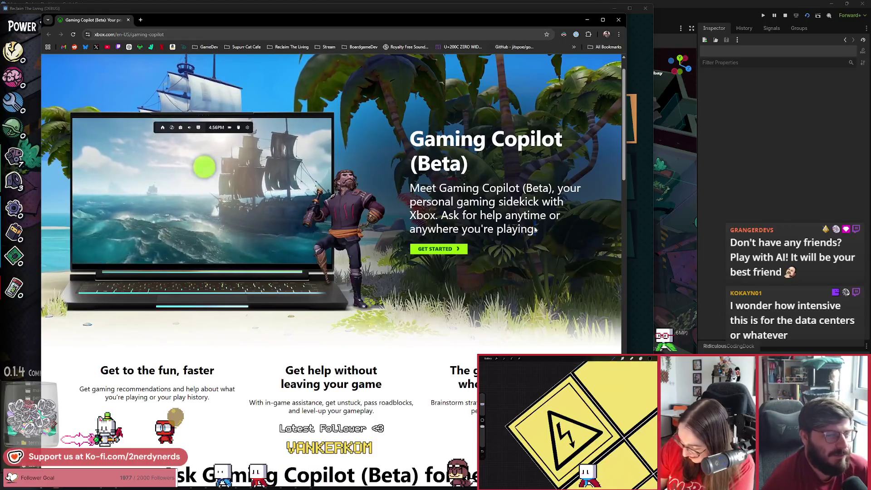
{"action": "left_click_drag", "start_coordinate": [538, 234], "coordinate": [414, 146]}
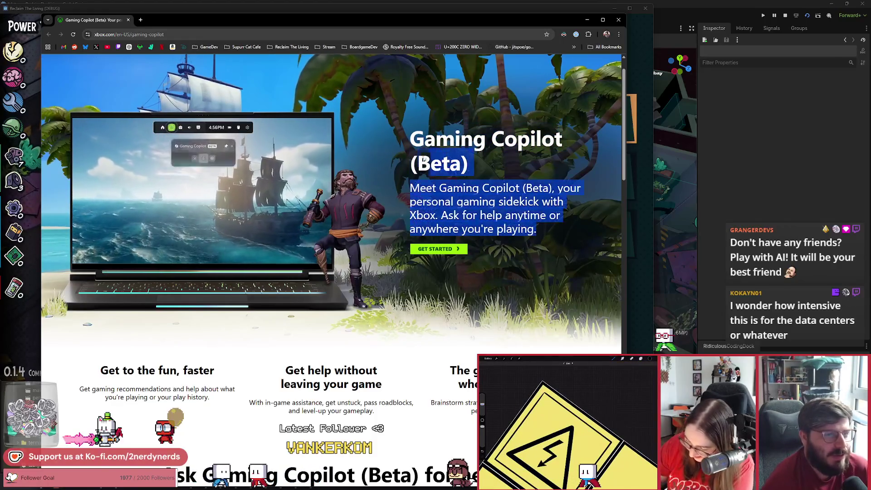
{"action": "left_click", "coordinate": [414, 144]}
{"action": "double_click", "coordinate": [519, 202]}
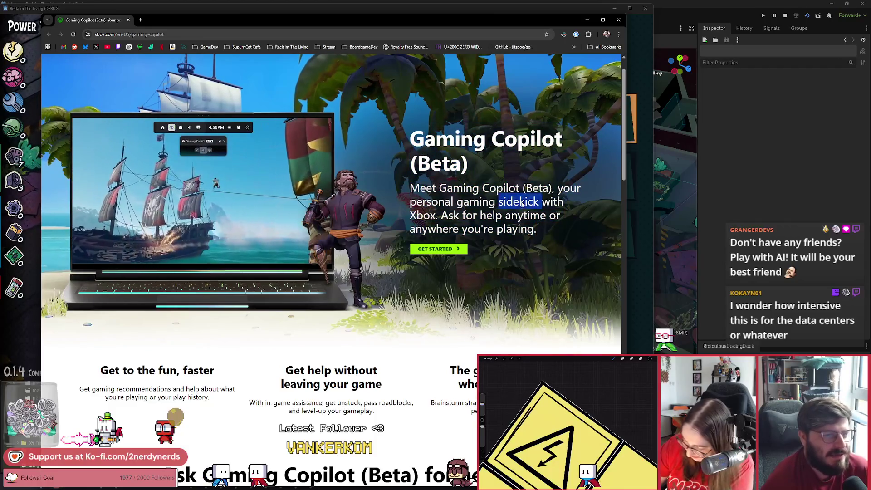
{"action": "left_click", "coordinate": [543, 238]}
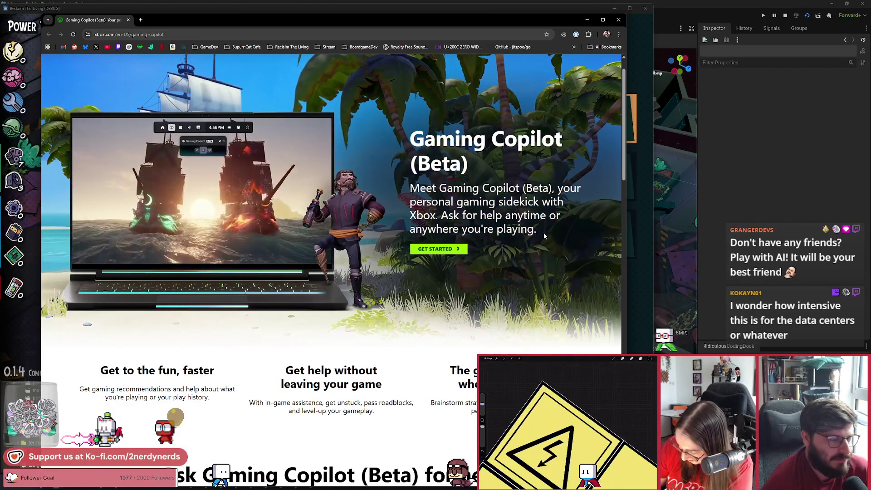